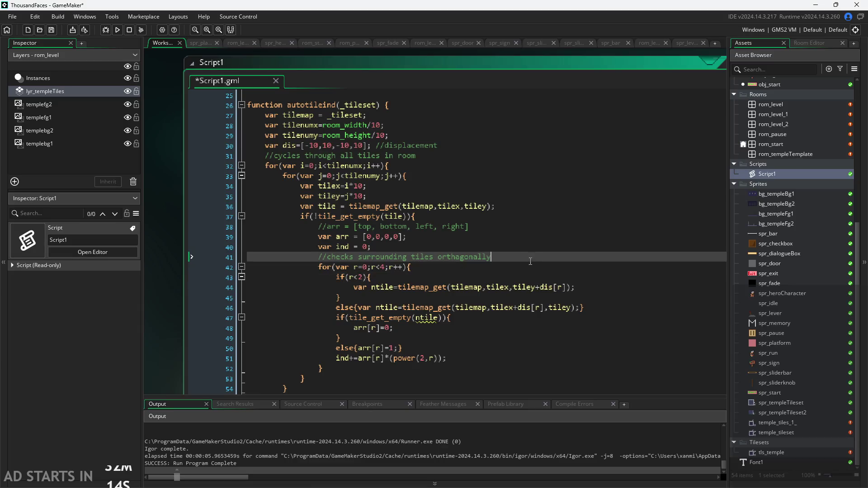
Step: Add a comment at the end of the tilemap_get line noting it selects the tile
key("Down")
key("Down")
key("Down")
key("Up")
key("Up")
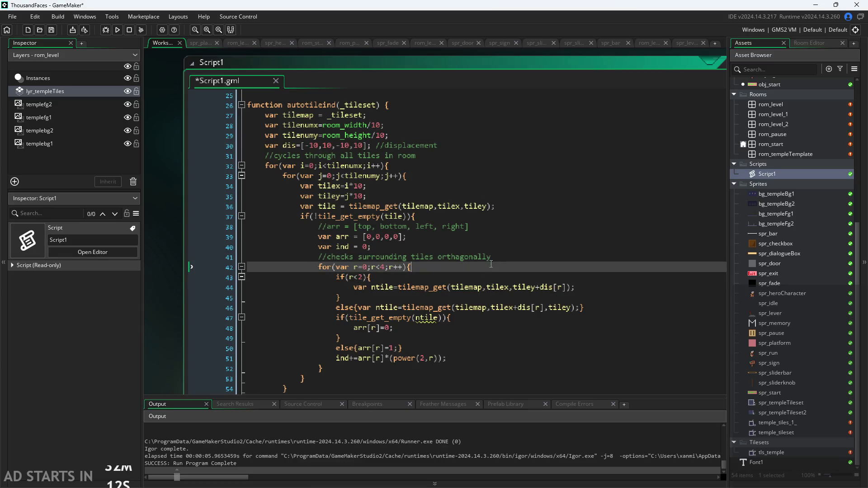
left_click(456, 236)
left_click(453, 224)
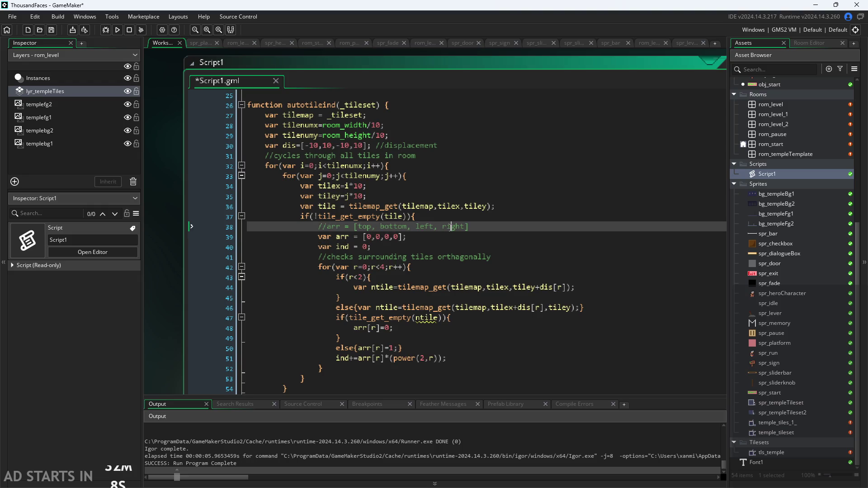
left_click(524, 197)
left_click(532, 206)
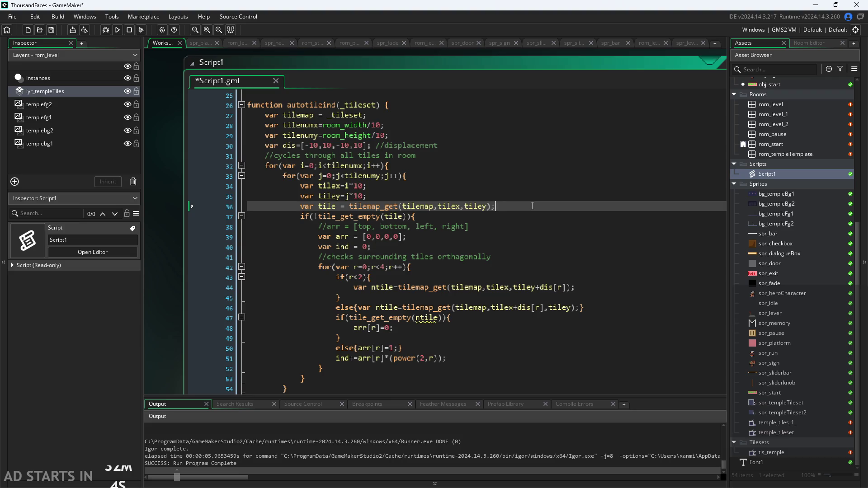
type("//selects ti")
type("le")
Step: Scroll through the neighbour-checking loop down to the bitmask line 51
left_click(526, 266)
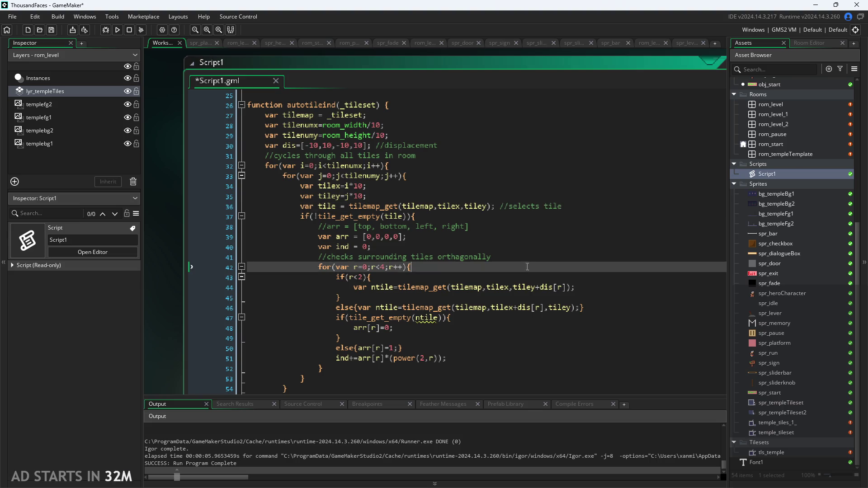
left_click(526, 276)
scroll("down", 3)
left_click(482, 337)
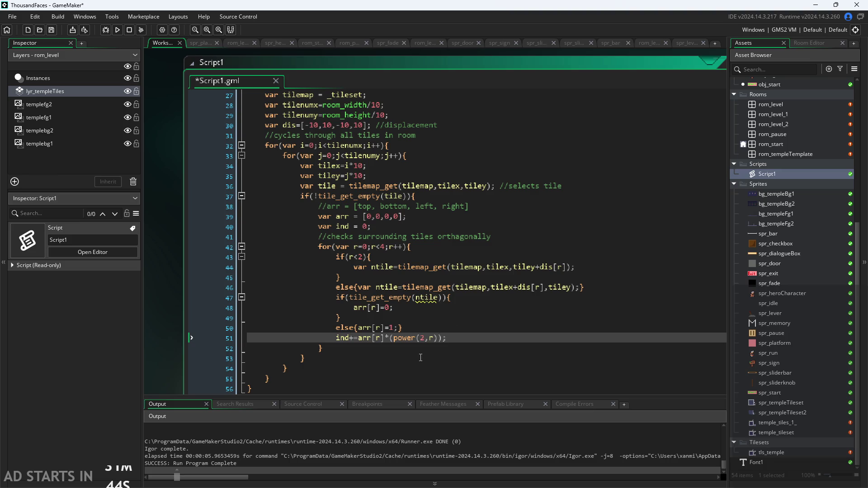
scroll("up", 3)
scroll("down", 3)
scroll("down", 3)
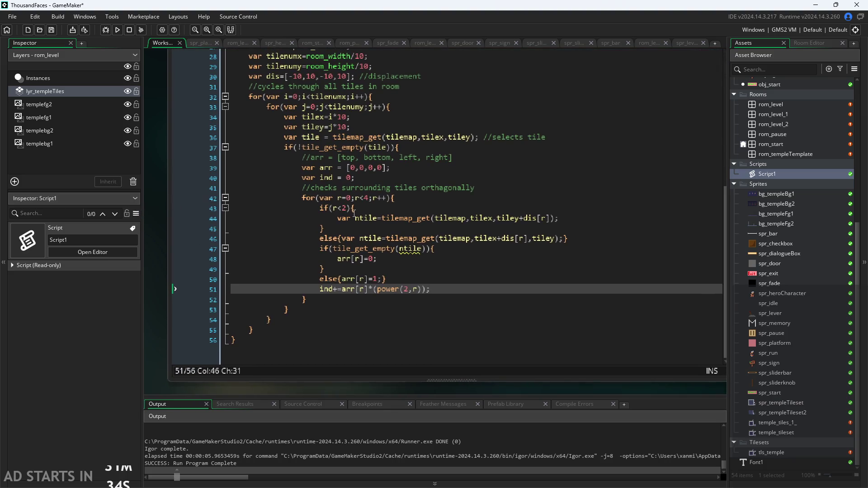
left_click(453, 289)
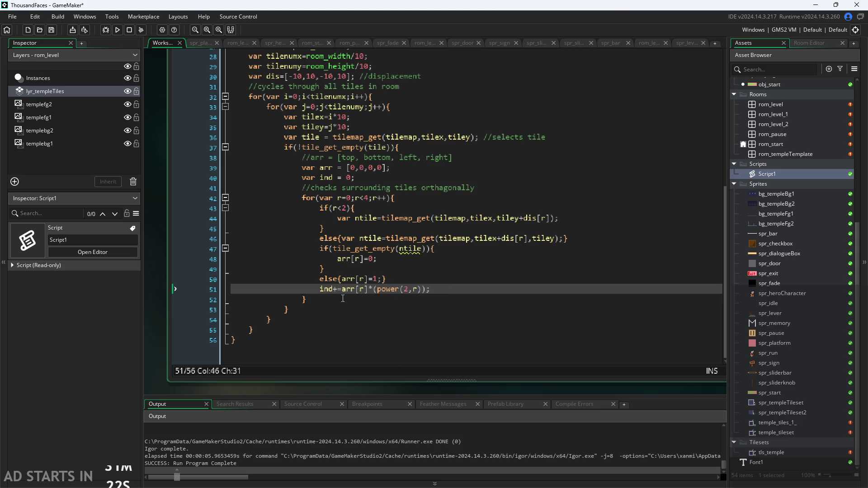
Step: Inspect the ind += arr[r]*power(2,r) expression on line 51
left_click(324, 290)
key("Right")
left_click(446, 288)
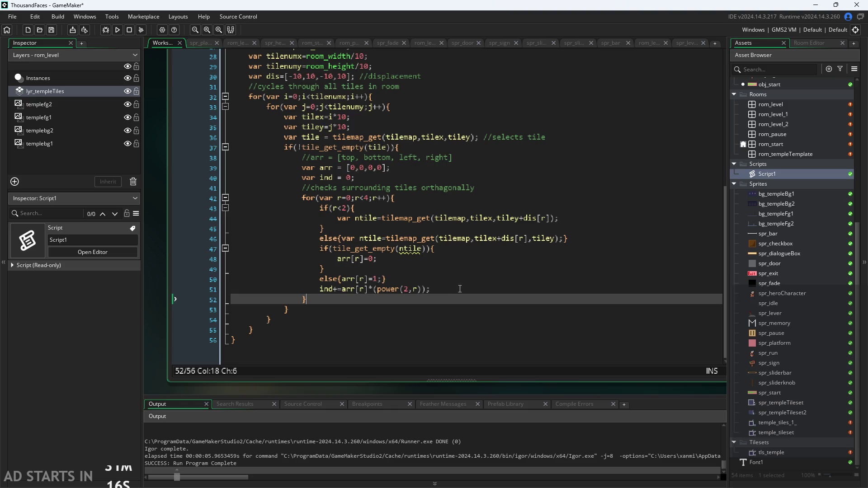
key("Right")
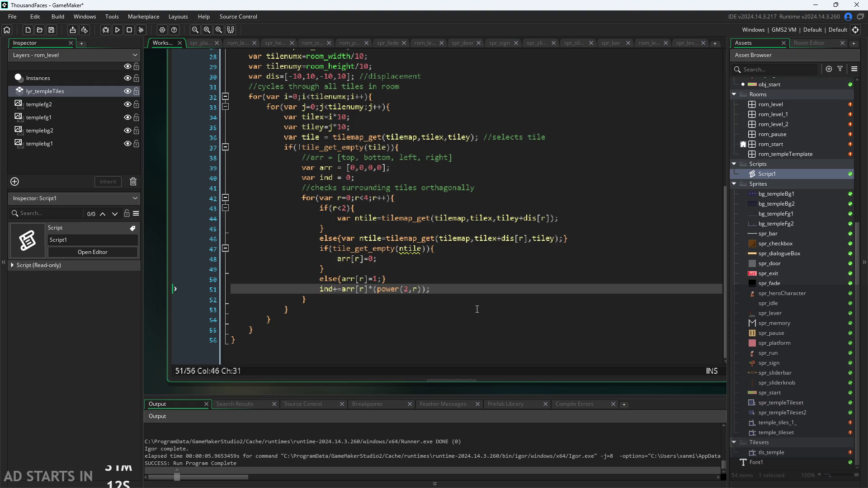
key("Up")
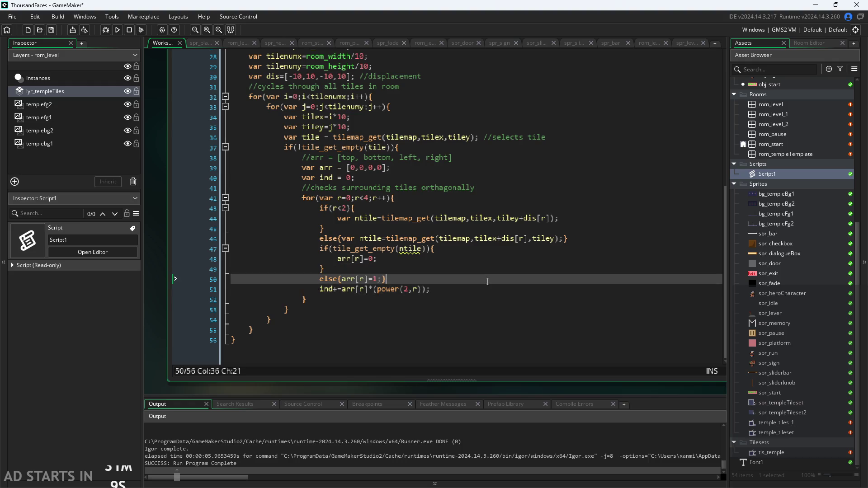
left_click(491, 287)
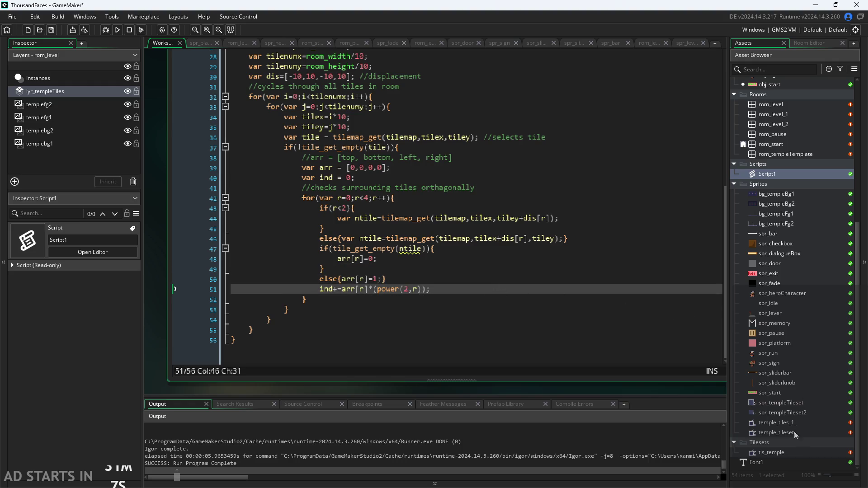
Step: Open the tls_temple tile set and zoom around its temple tile image, then go to Paint
double_click(785, 454)
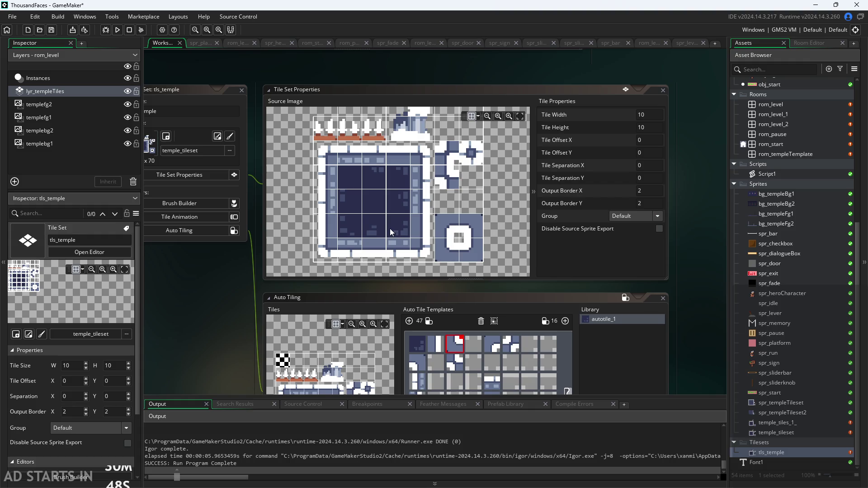
scroll("up", 3)
scroll("down", 3)
scroll("up", 3)
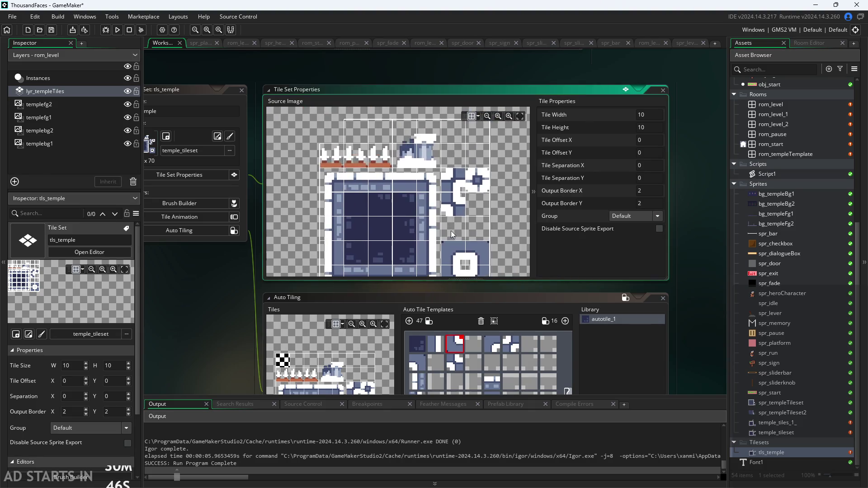
scroll("up", 3)
scroll("down", 3)
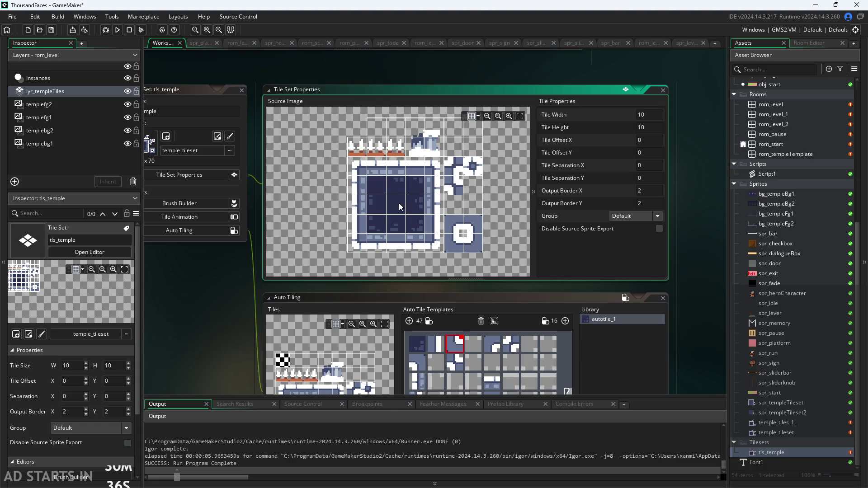
scroll("up", 3)
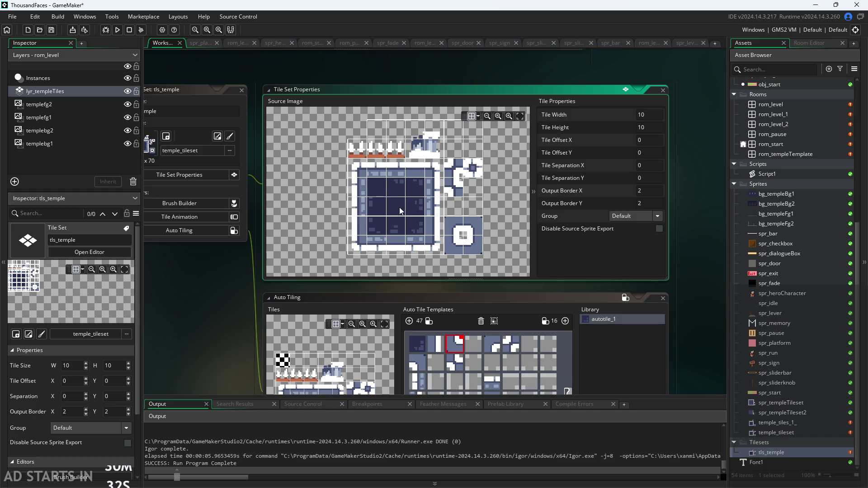
scroll("up", 3)
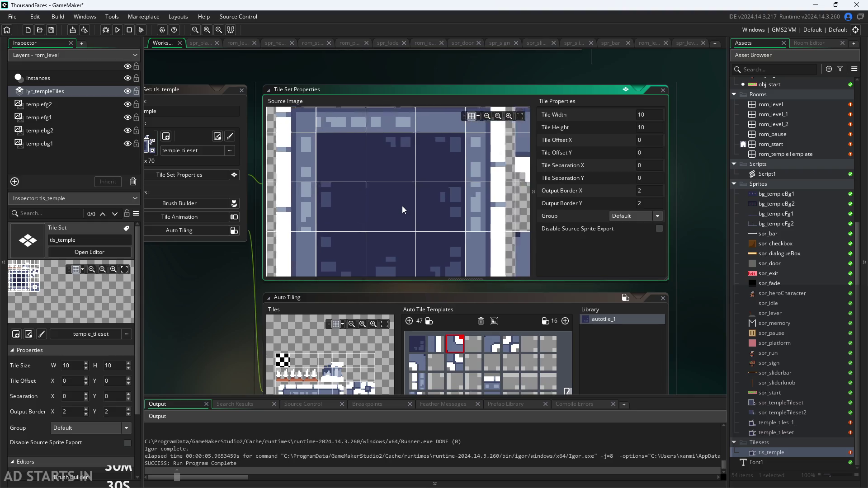
scroll("down", 3)
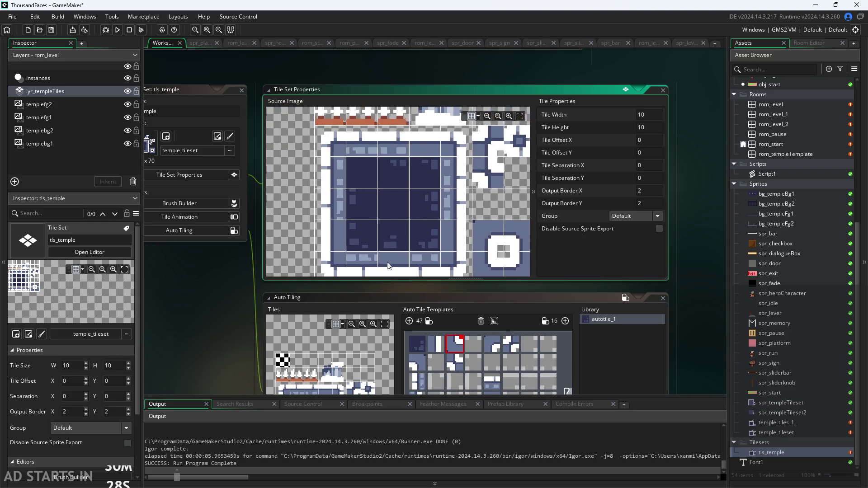
scroll("down", 3)
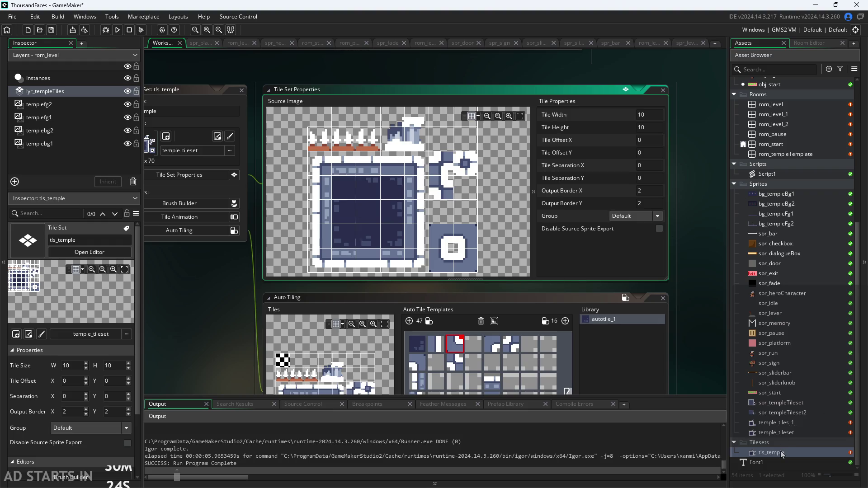
double_click(780, 454)
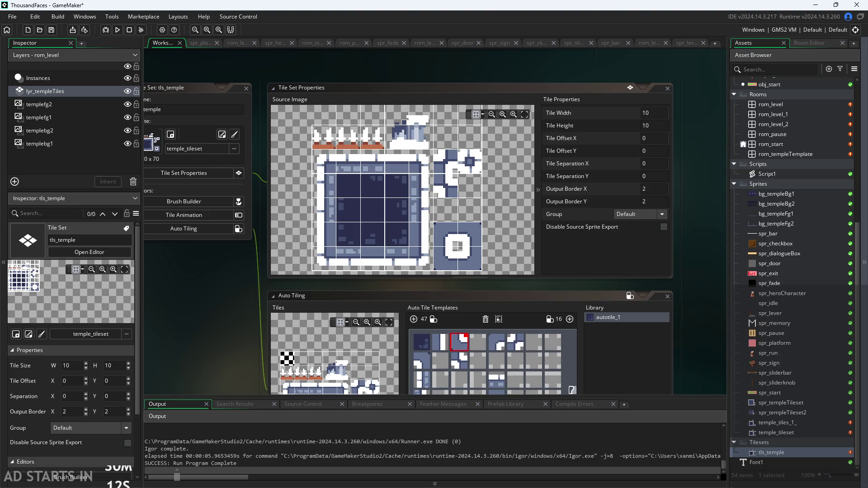
key("alt+Tab")
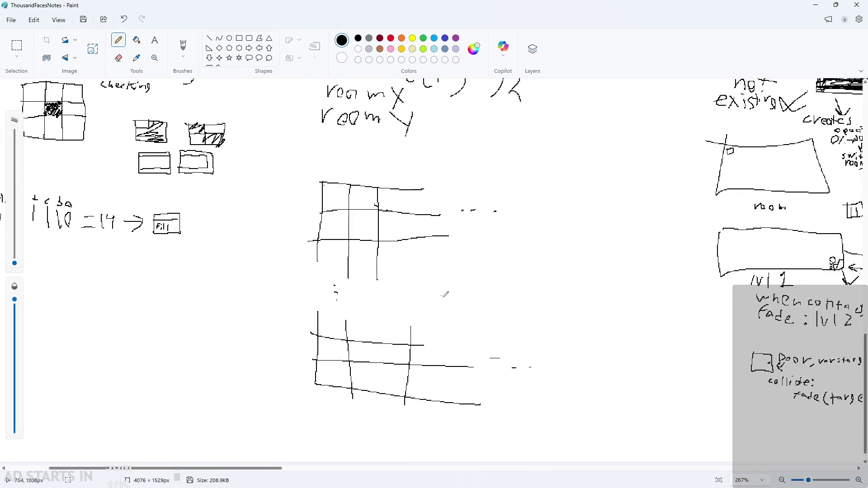
Step: Sketch trial rectangles on the notes canvas and undo them
scroll("left", 3)
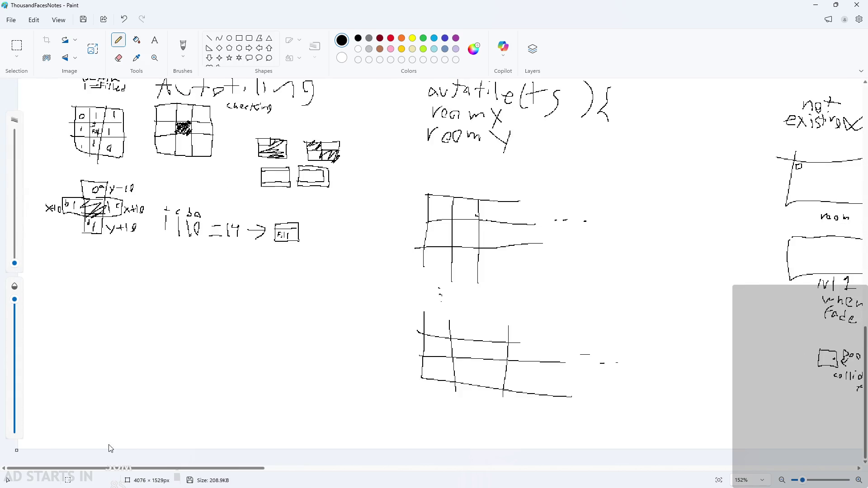
scroll("up", 3)
left_click_drag(258, 300, 252, 265)
key("ctrl+z")
left_click_drag(252, 227, 233, 236)
left_click_drag(155, 288, 164, 280)
scroll("down", 3)
key("ctrl+z")
key("ctrl+z")
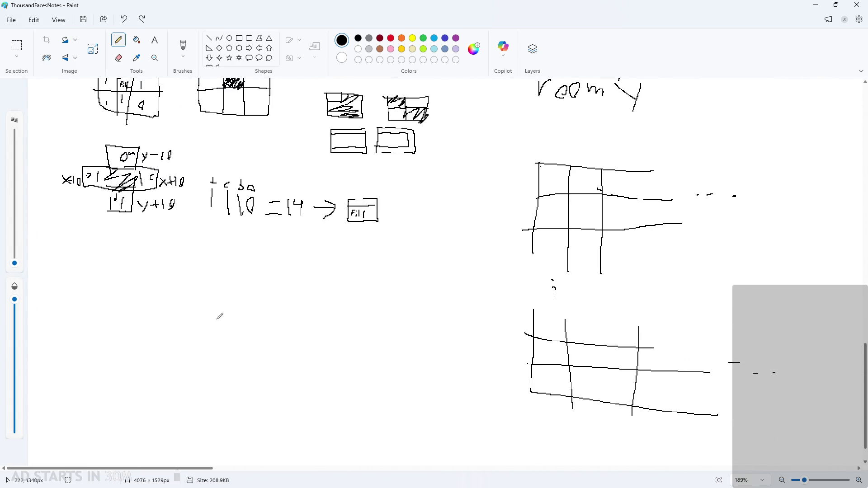
scroll("up", 3)
scroll("up", 3)
scroll("up", 3)
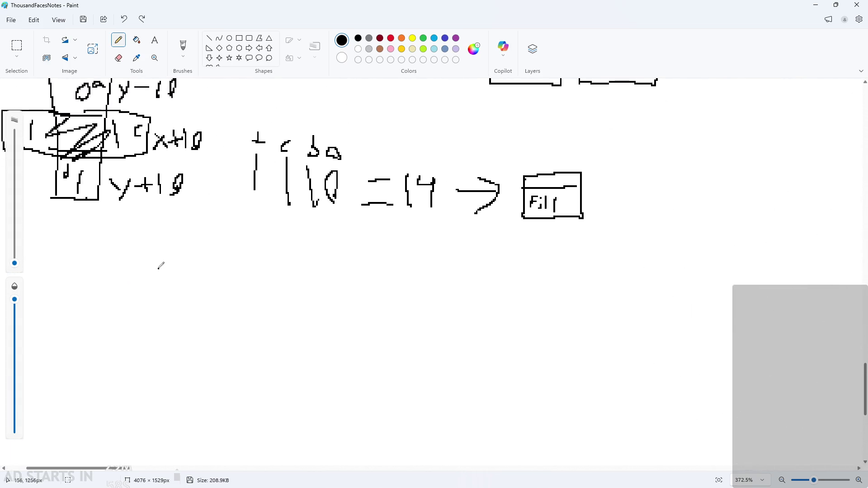
Step: Draw a box with an inner outline below the 14 → Fill note
left_click_drag(156, 256, 212, 265)
left_click_drag(169, 310, 221, 285)
key("ctrl+z")
key("ctrl+z")
key("ctrl+z")
left_click_drag(162, 253, 172, 270)
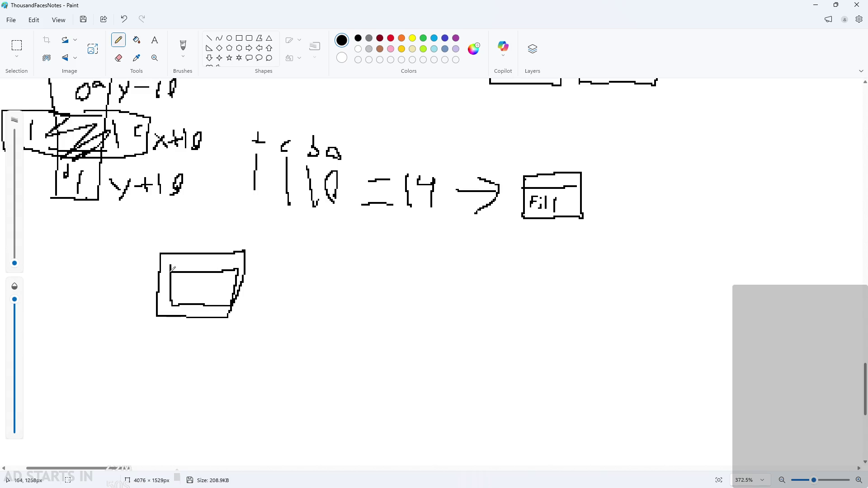
Step: Draw a second tile box with an inner border right of the first
scroll("up", 3)
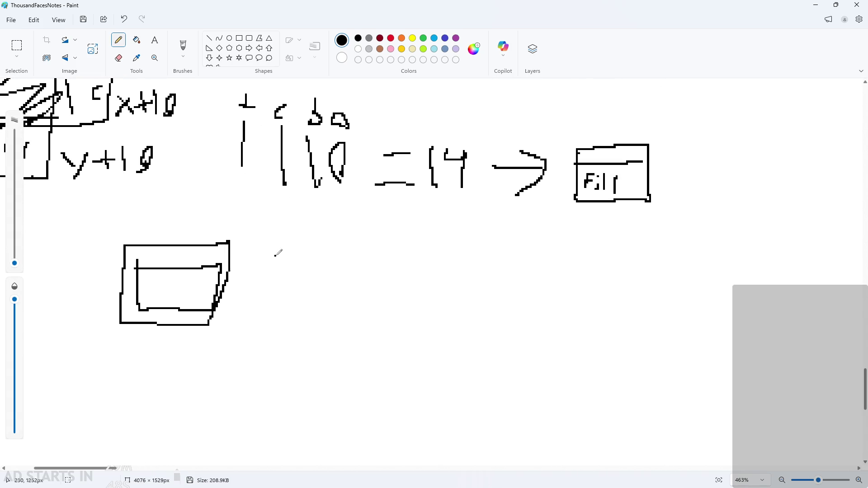
left_click_drag(280, 245, 280, 246)
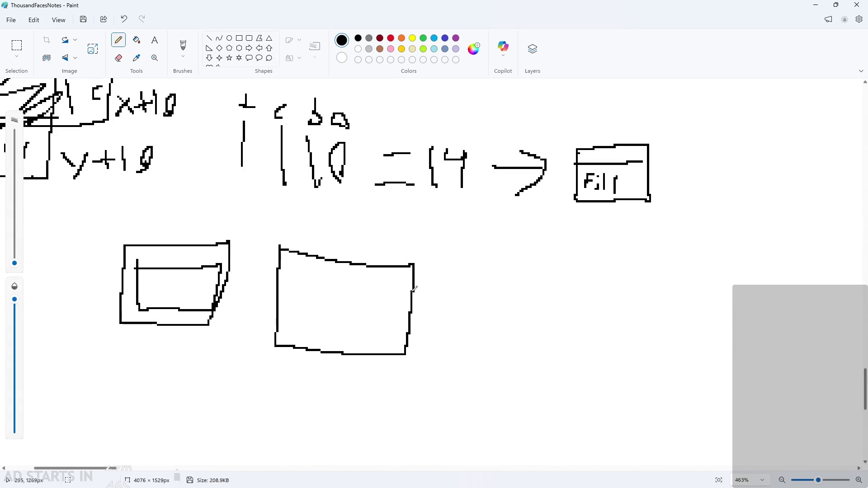
left_click_drag(415, 290, 428, 339)
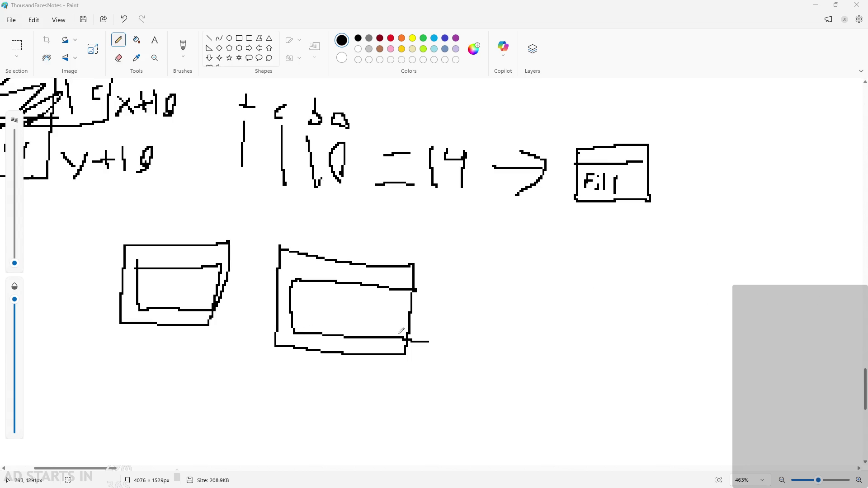
scroll("down", 3)
left_click_drag(431, 277, 547, 280)
key("ctrl+z")
key("ctrl+z")
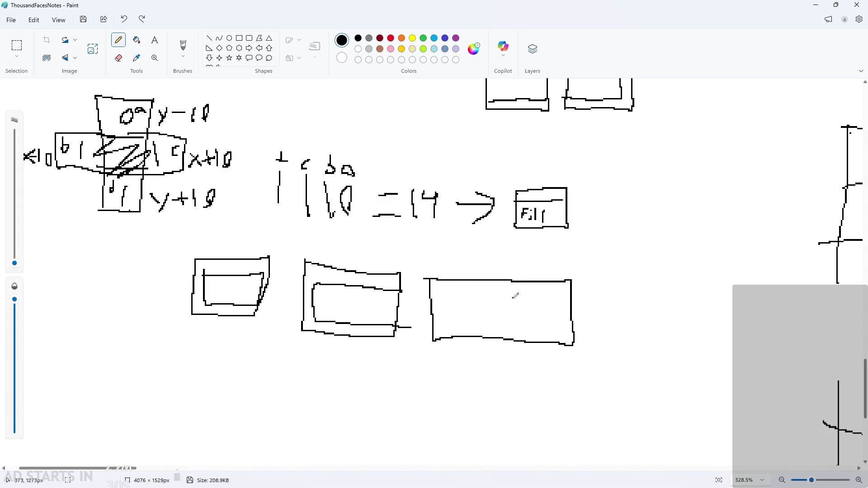
key("ctrl+z")
Step: Draw a third box outline with an inner rectangle inside it
left_click_drag(437, 279, 510, 286)
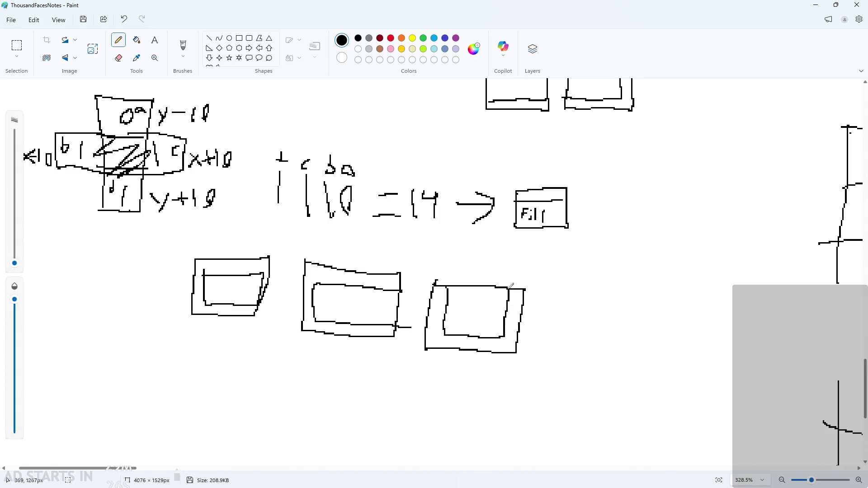
left_click_drag(457, 294, 487, 330)
key("ctrl+z")
scroll("up", 3)
scroll("up", 3)
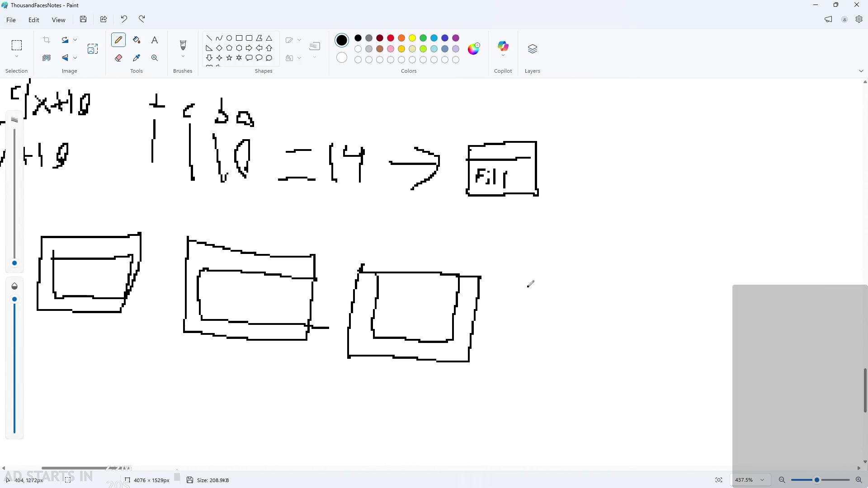
left_click_drag(528, 286, 516, 358)
scroll("down", 3)
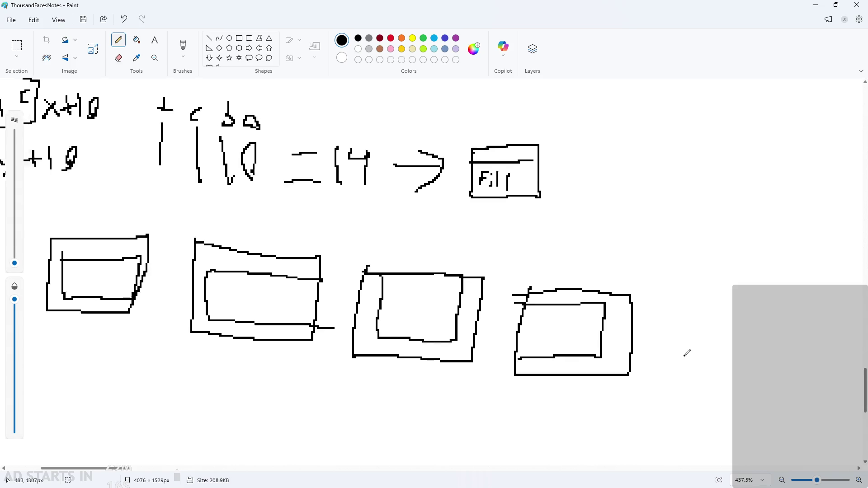
Step: Add the rightmost tile box with its own inner rectangle
left_click_drag(670, 298, 668, 298)
left_click_drag(686, 367, 756, 371)
scroll("down", 3)
scroll("up", 3)
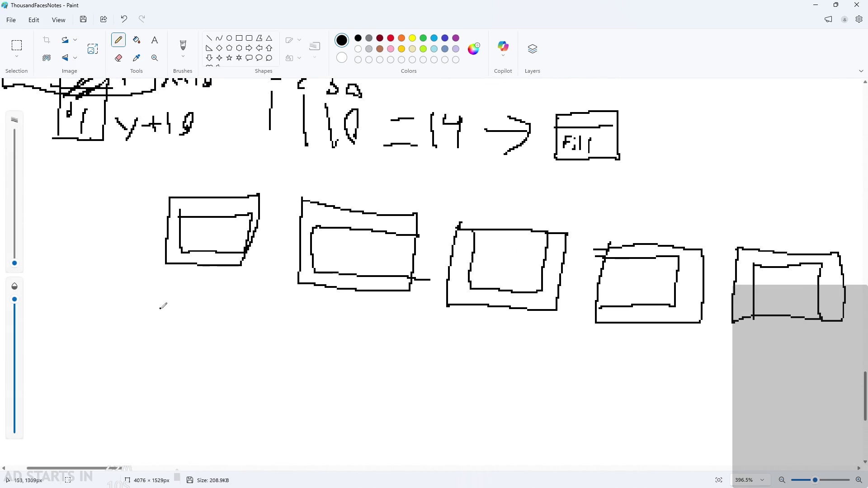
Step: Draw a horizontally striped box below the first box
left_click_drag(160, 308, 238, 327)
scroll("up", 3)
left_click_drag(154, 344, 248, 349)
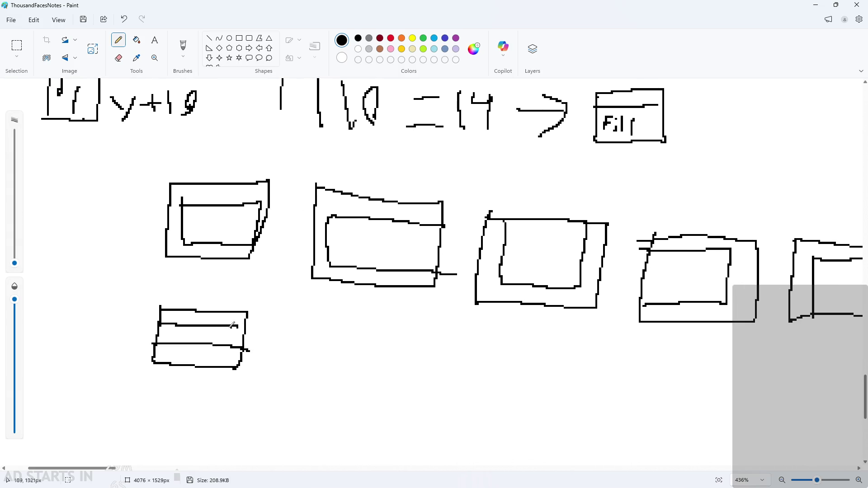
left_click_drag(226, 322, 242, 324)
Step: Draw a box beside the striped one, split into columns by vertical dividers
left_click_drag(296, 319, 267, 324)
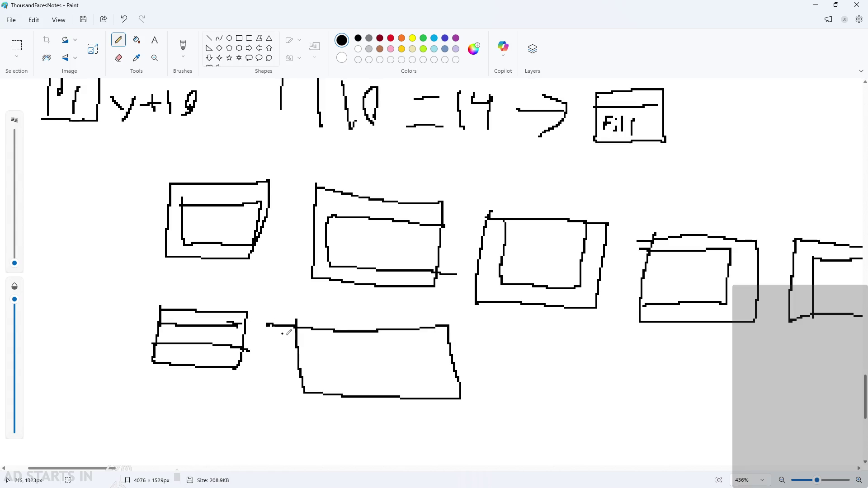
left_click_drag(338, 329, 344, 396)
left_click(395, 321)
left_click_drag(395, 321, 407, 410)
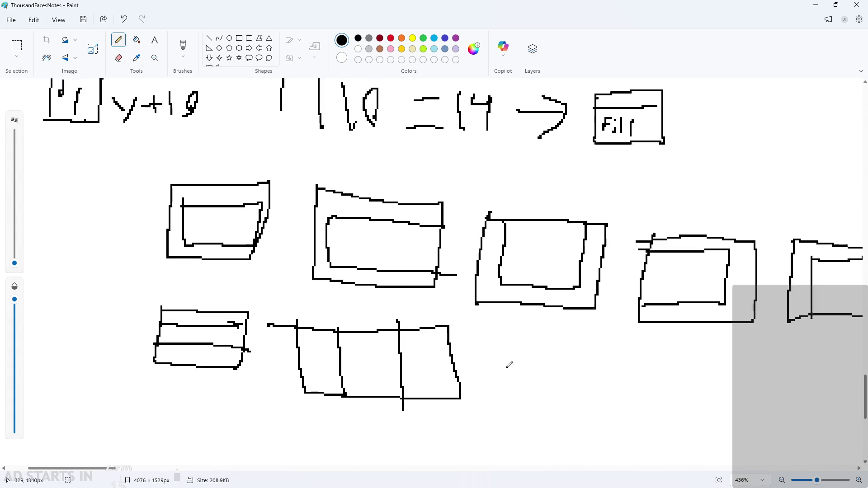
scroll("down", 3)
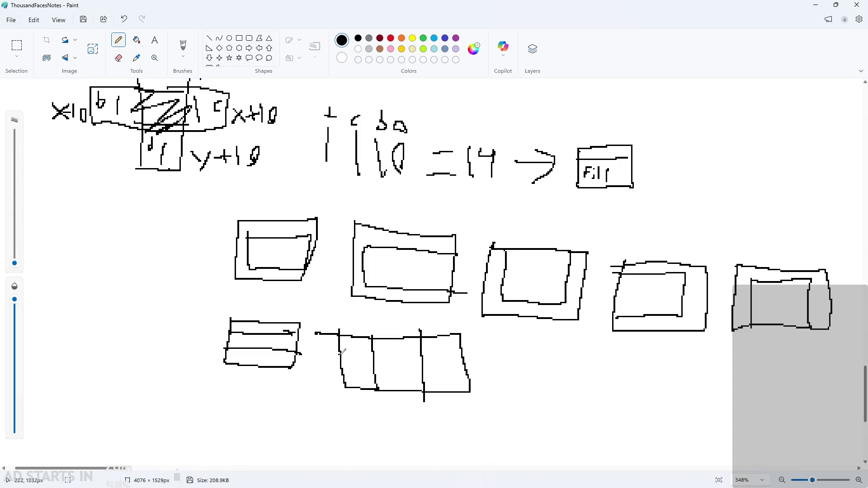
scroll("down", 3)
scroll("up", 3)
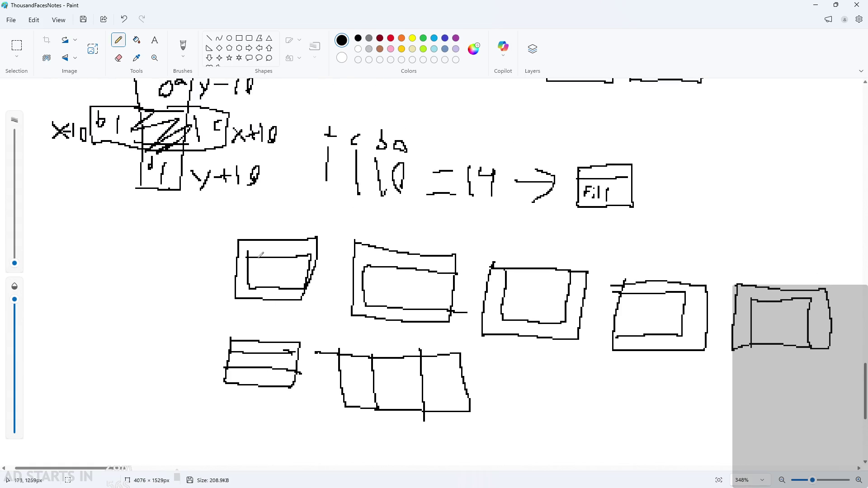
left_click(279, 253)
Step: Select the boxes right of the first and move them down below it
scroll("down", 3)
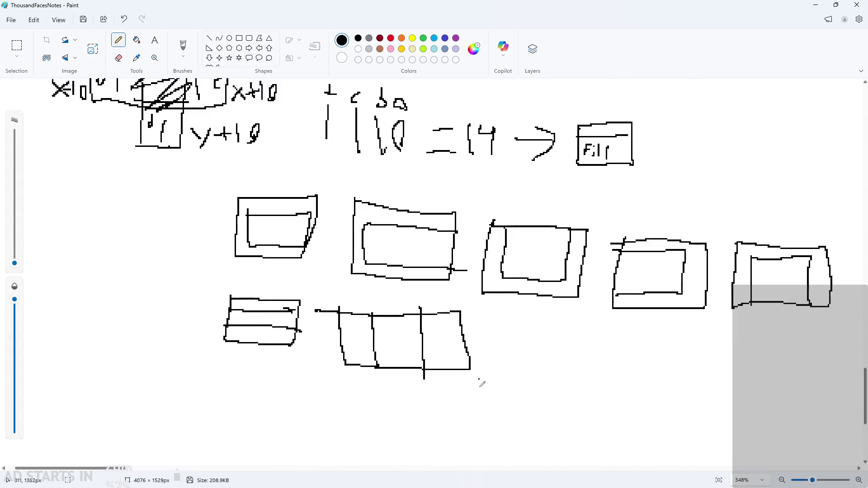
scroll("down", 3)
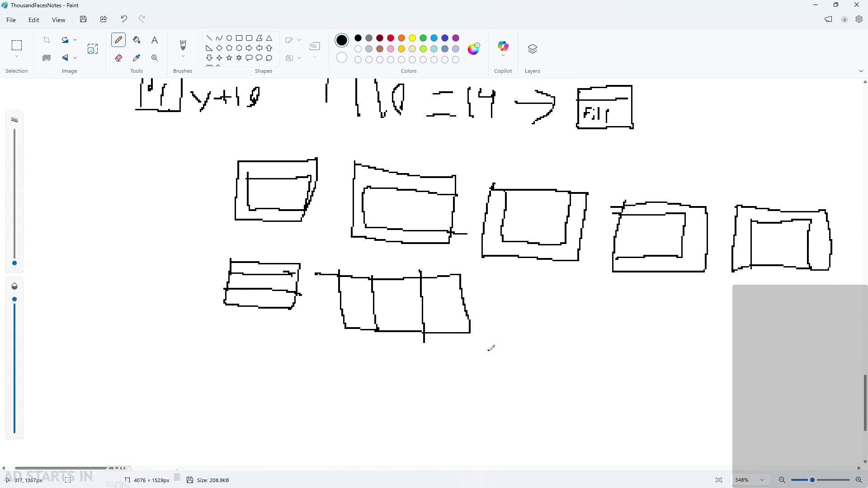
scroll("up", 3)
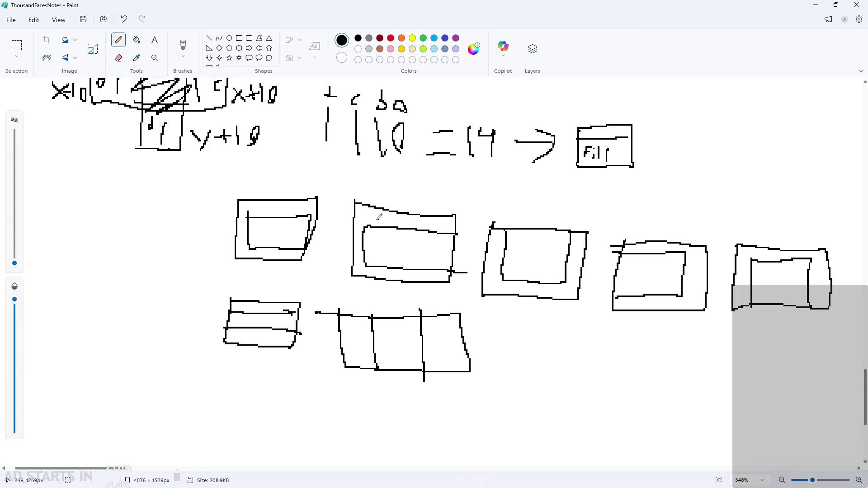
left_click(13, 45)
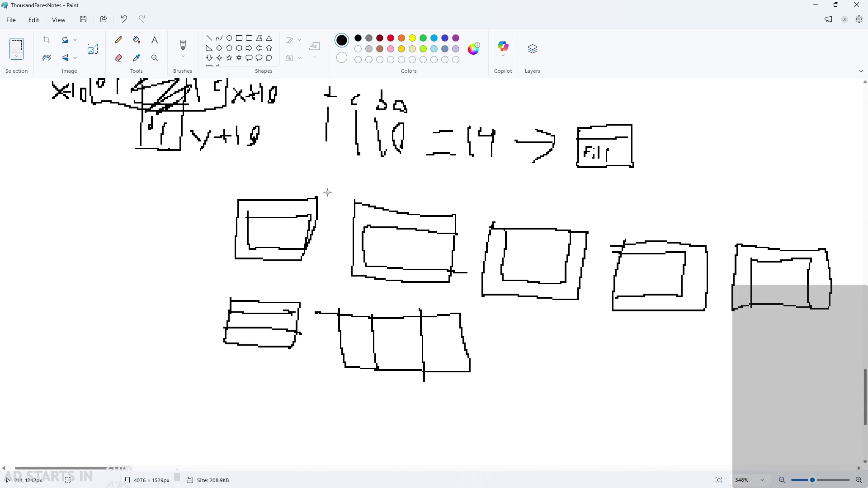
left_click_drag(325, 186, 847, 401)
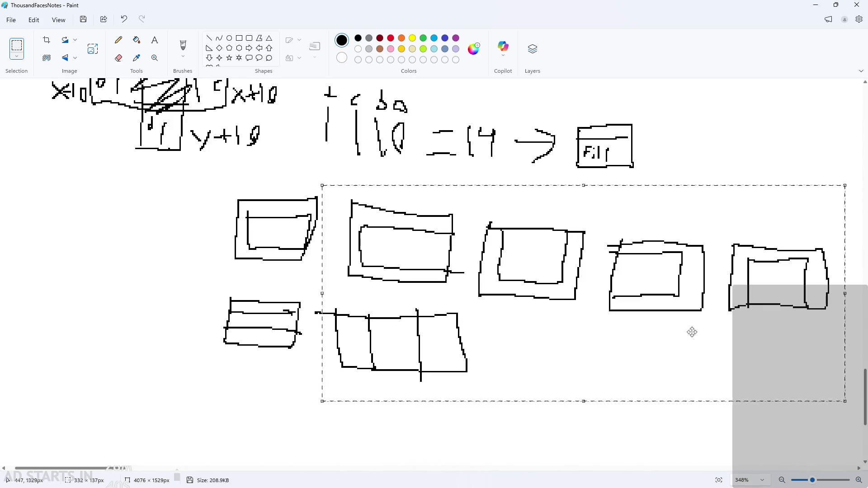
left_click_drag(689, 331, 690, 419)
left_click(158, 210)
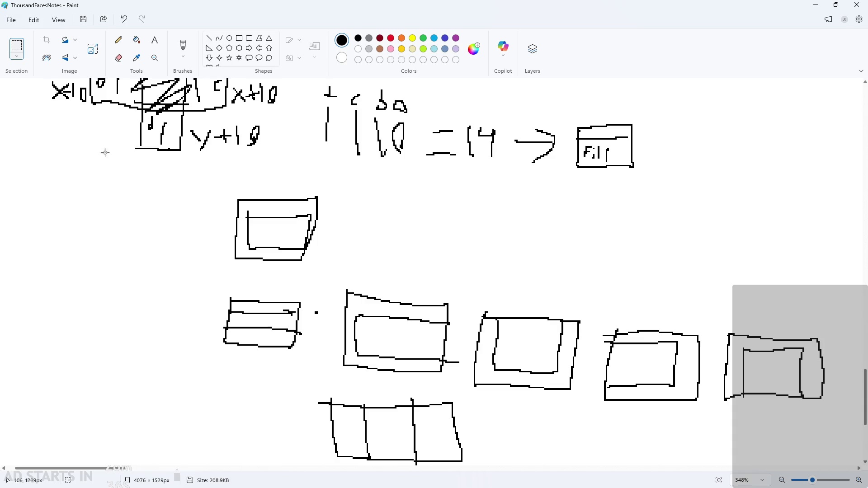
Step: Return to the Pencil and try a stroke above the upper box, then undo it
left_click(122, 44)
scroll("up", 3)
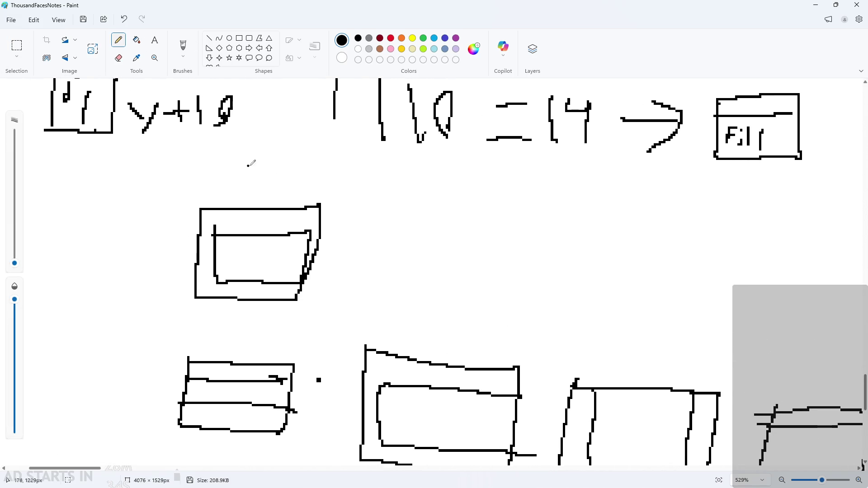
left_click_drag(263, 190, 276, 193)
key("ctrl+z")
key("ctrl+z")
key("ctrl+z")
Step: Minimize Paint and open Script1 from the Asset Browser
left_click(816, 5)
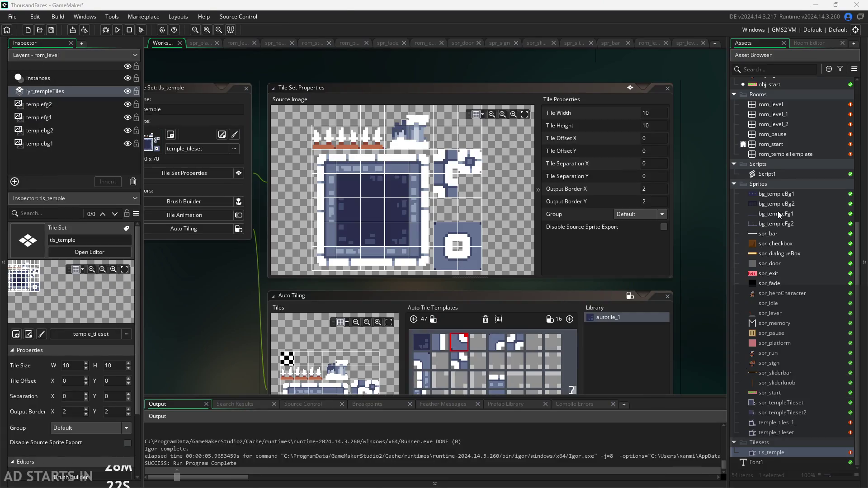
double_click(774, 177)
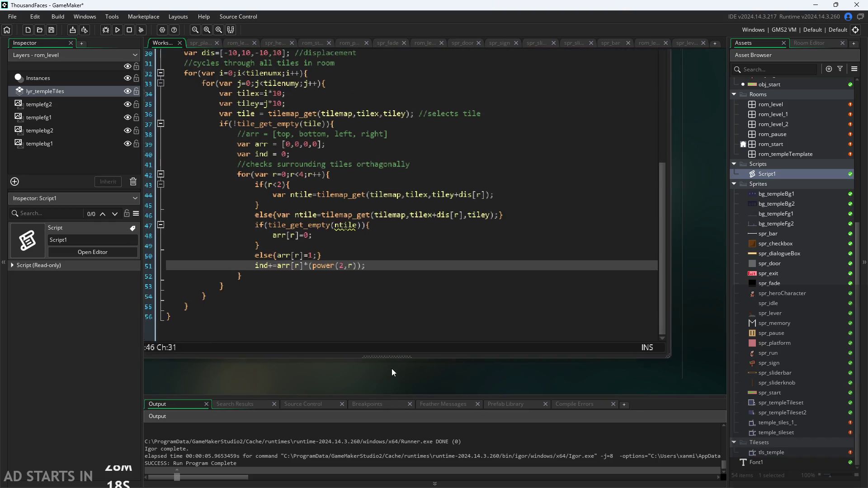
scroll("up", 3)
scroll("down", 3)
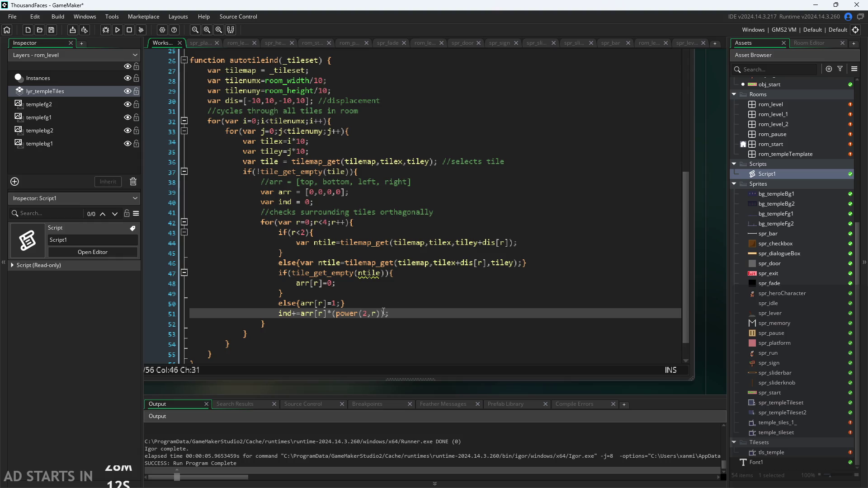
Step: Add the missing ')' to the bitmask expression on line 51 and check it
type(")")
left_click(301, 318)
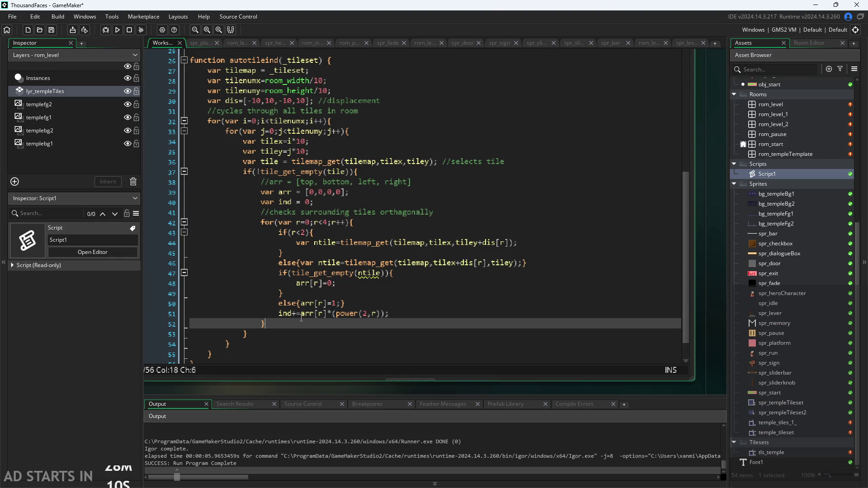
left_click(302, 317)
left_click(406, 312)
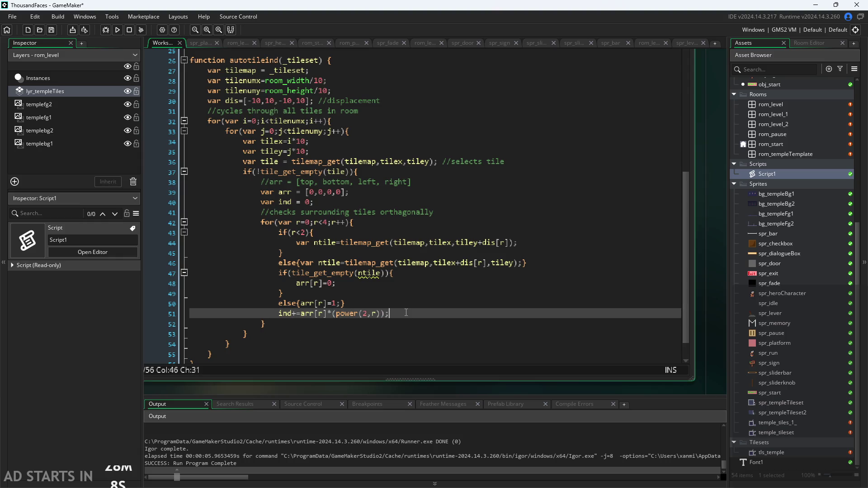
key("Left")
key("Left")
key("Left")
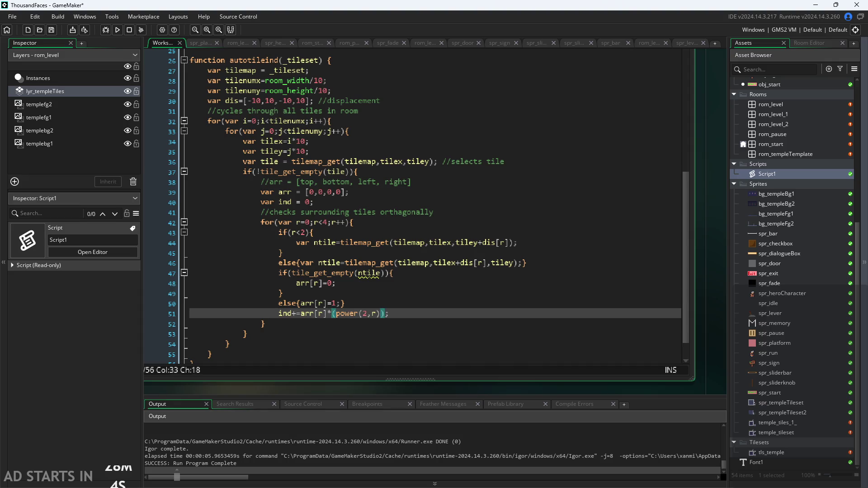
key("alt+Tab")
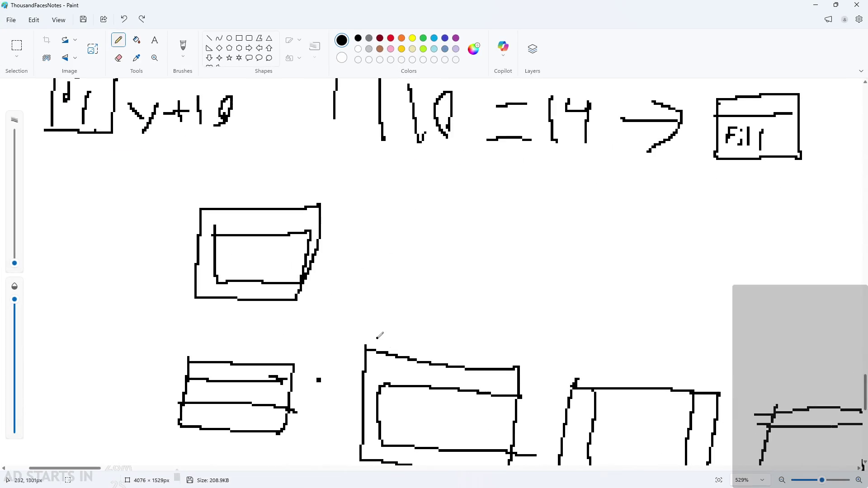
Step: Draw a stroke beside the first box and undo a stray dot inside the left box
scroll("down", 3)
scroll("down", 3)
scroll("up", 3)
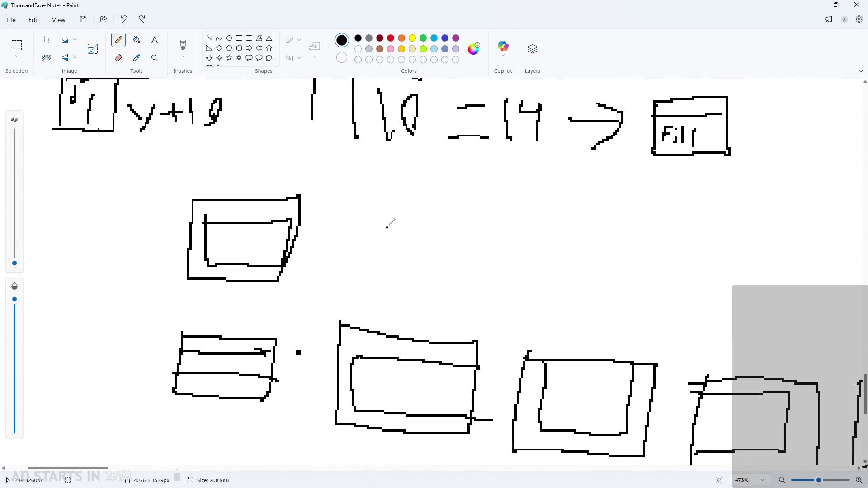
left_click_drag(371, 195, 352, 189)
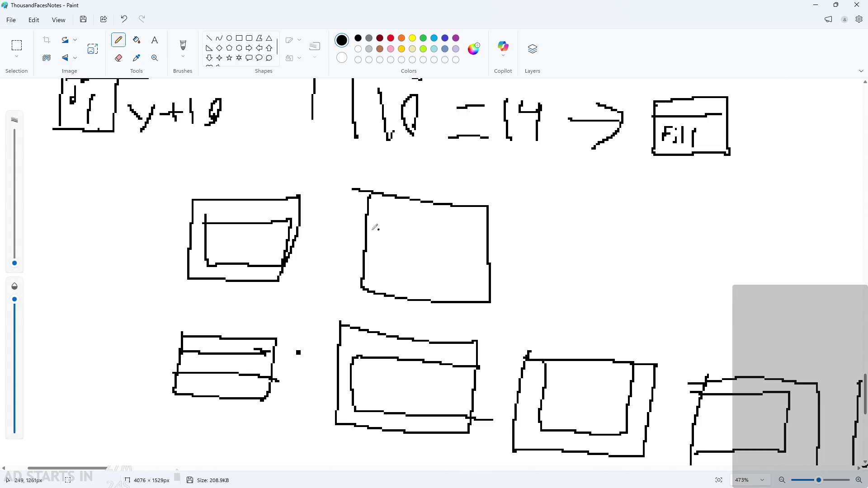
scroll("down", 3)
left_click(235, 197)
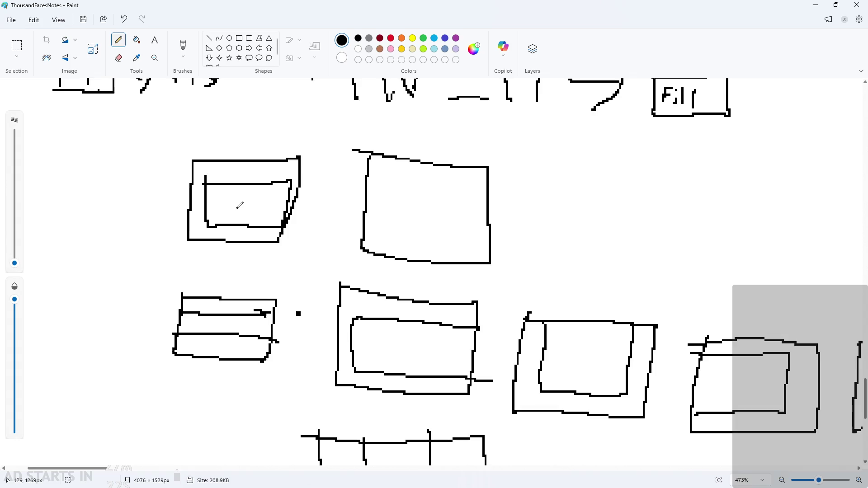
scroll("up", 3)
scroll("down", 3)
key("ctrl+z")
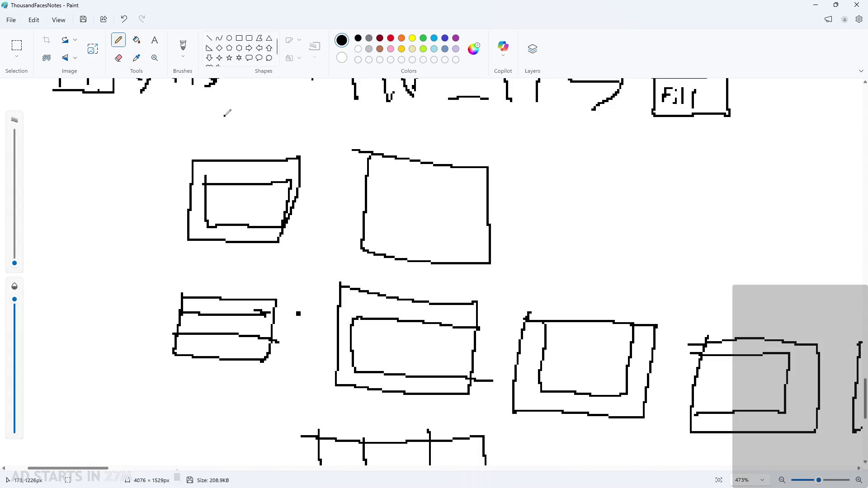
Step: Draw a 4 above the left tile sketch and minimize the notes
left_click_drag(225, 116, 256, 138)
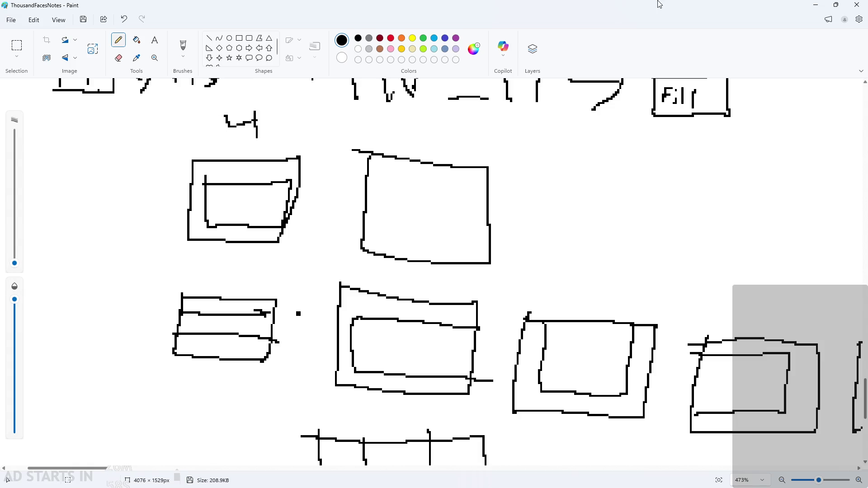
scroll("up", 3)
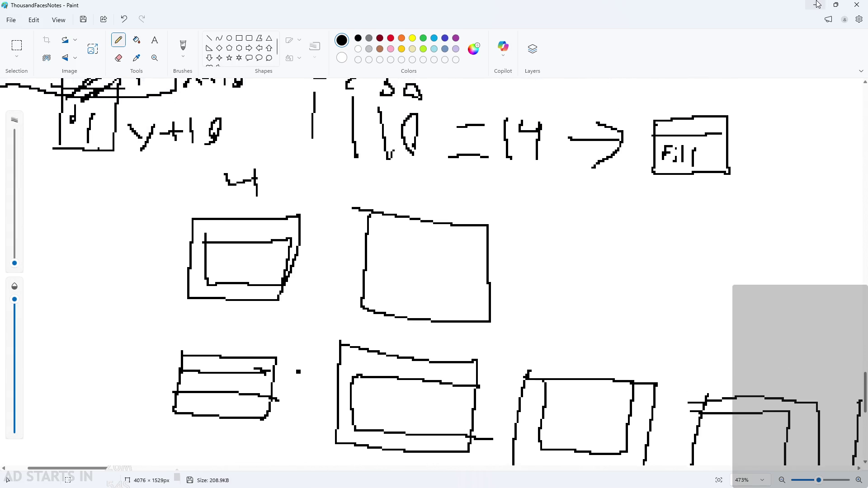
left_click(817, 4)
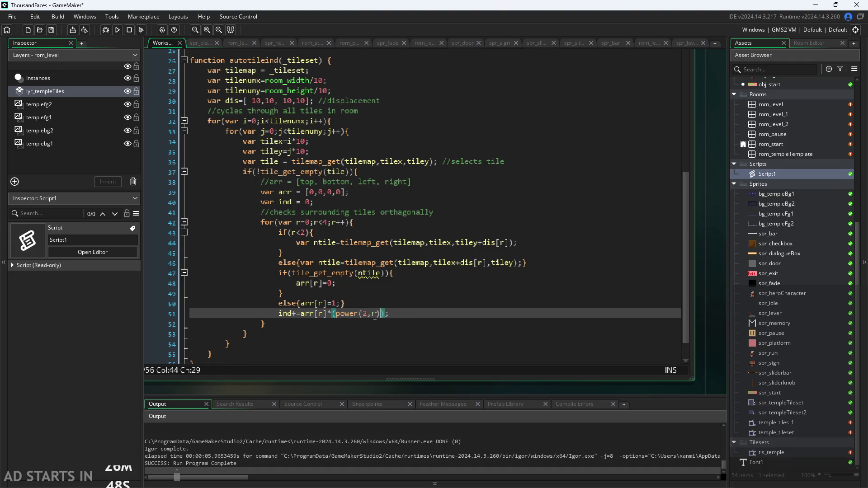
Step: Type ')' after power(2,r) on line 51, then move to the end of the var arr line
left_click(379, 314)
type(")")
left_click(324, 315)
scroll("up", 3)
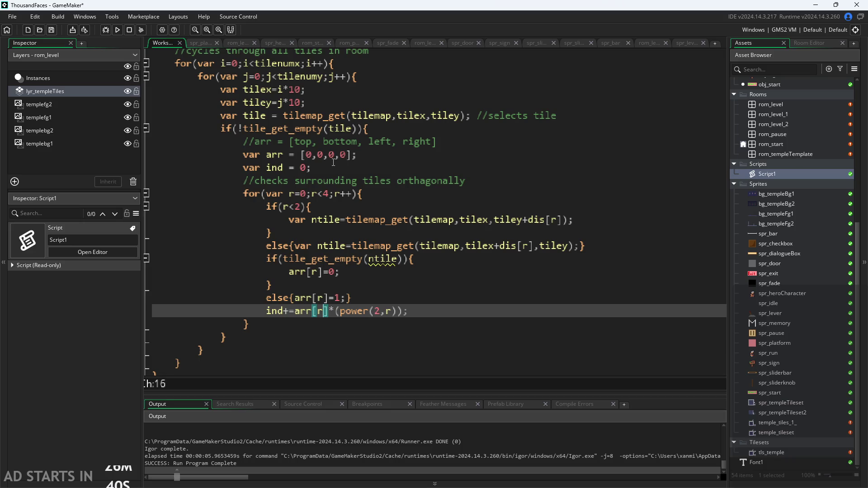
left_click(333, 162)
key("Up")
key("Right")
key("Right")
key("Right")
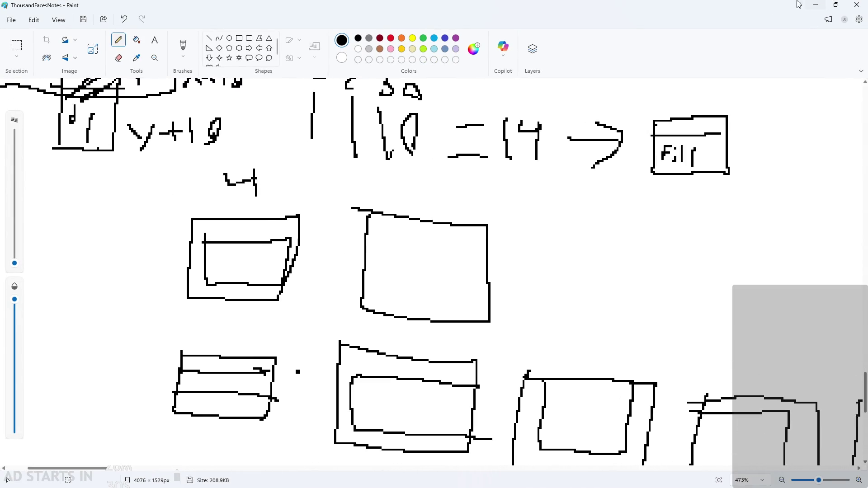
Step: Bring the notes up and replace the 4 above the left box with a 0
left_click_drag(520, 487, 497, 1)
key("ctrl+z")
key("ctrl+z")
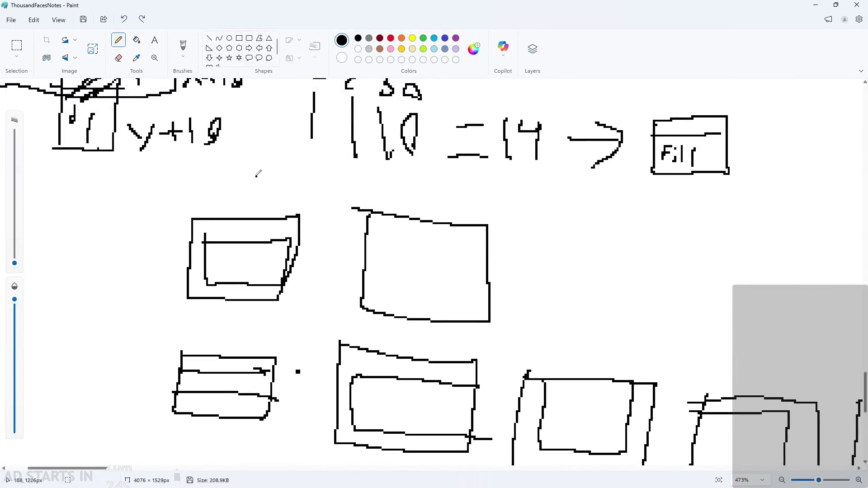
left_click_drag(239, 202, 238, 209)
Step: Draw an inner U-shaped wall in the second box, then shrink the notes over GameMaker
left_click_drag(513, 5, 515, 358)
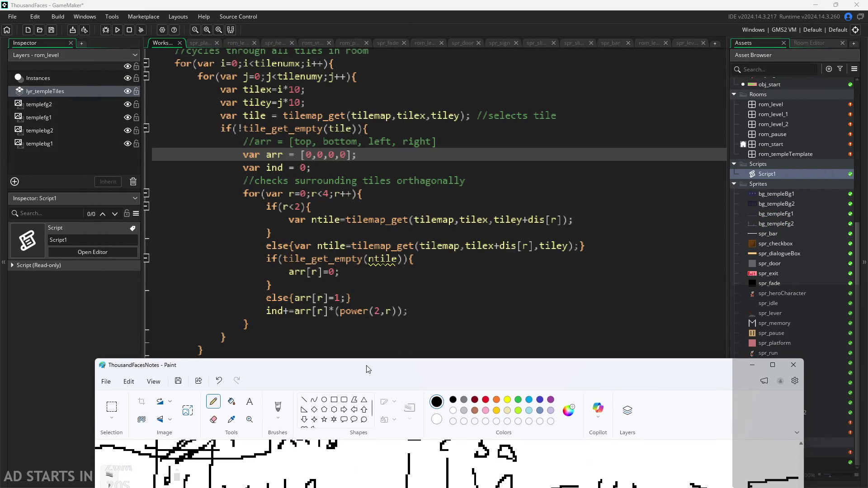
left_click_drag(366, 365, 369, 2)
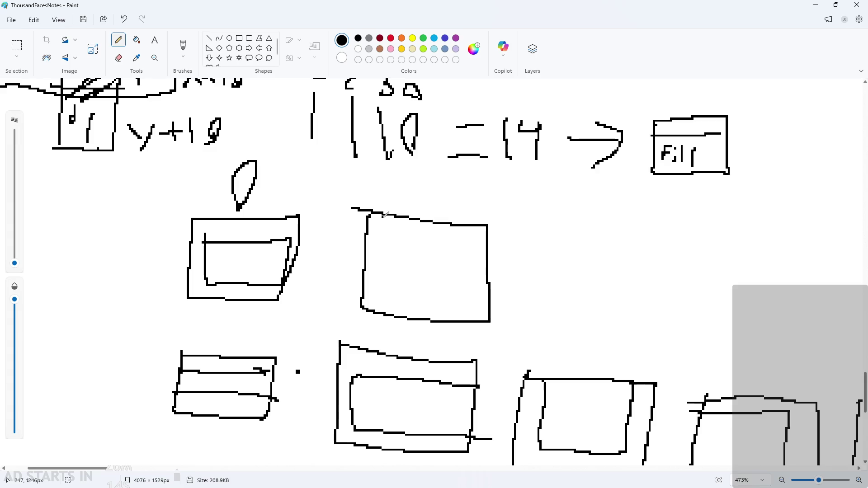
left_click_drag(383, 215, 461, 231)
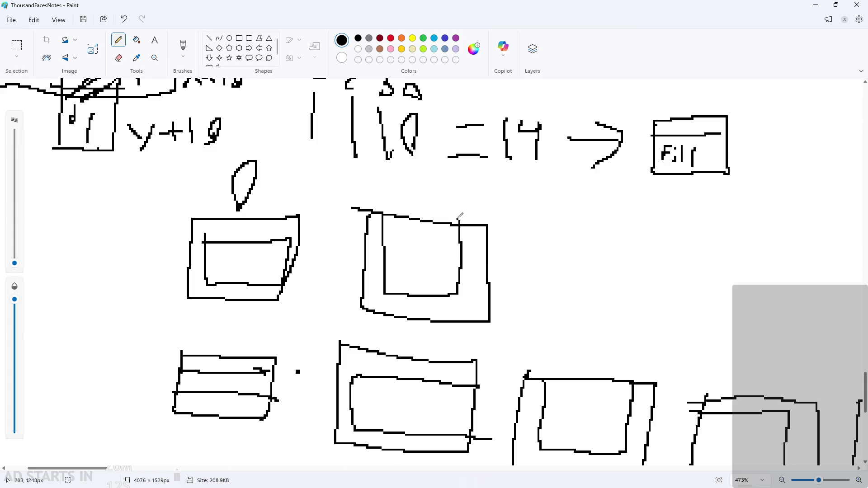
left_click_drag(503, 6, 485, 342)
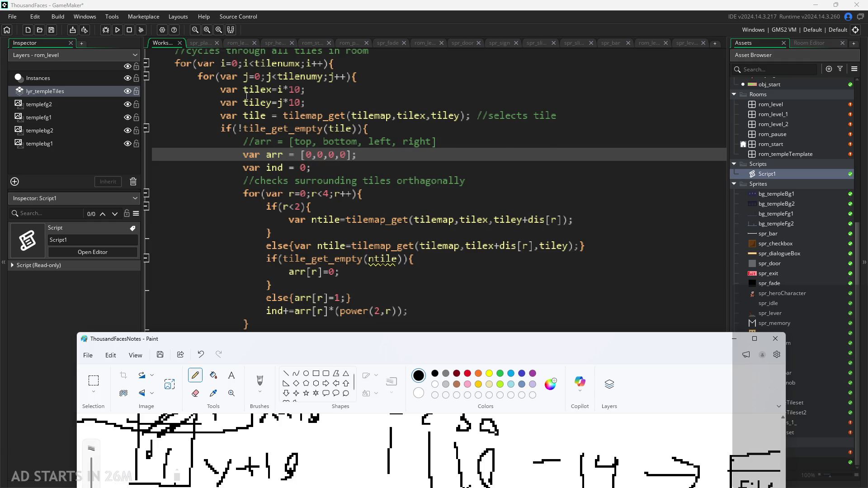
Step: Scroll through the neighbour-checking loop, then drag the Paint notes up over the code
scroll("up", 3)
scroll("down", 3)
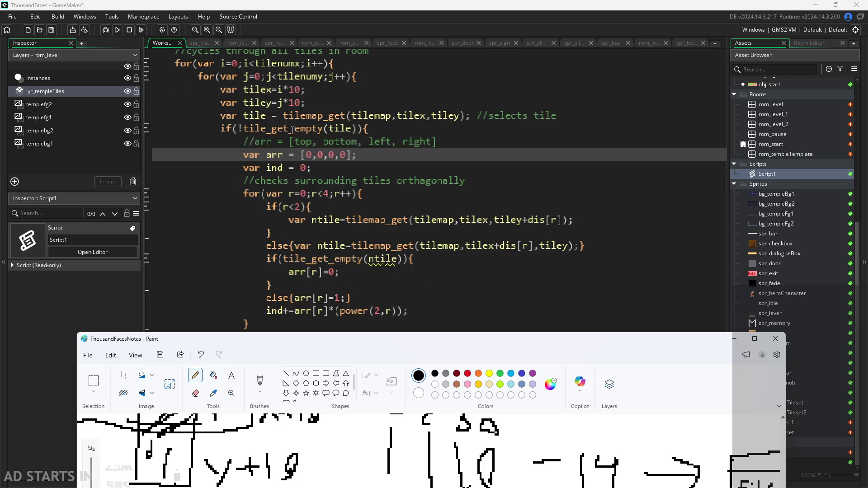
scroll("down", 3)
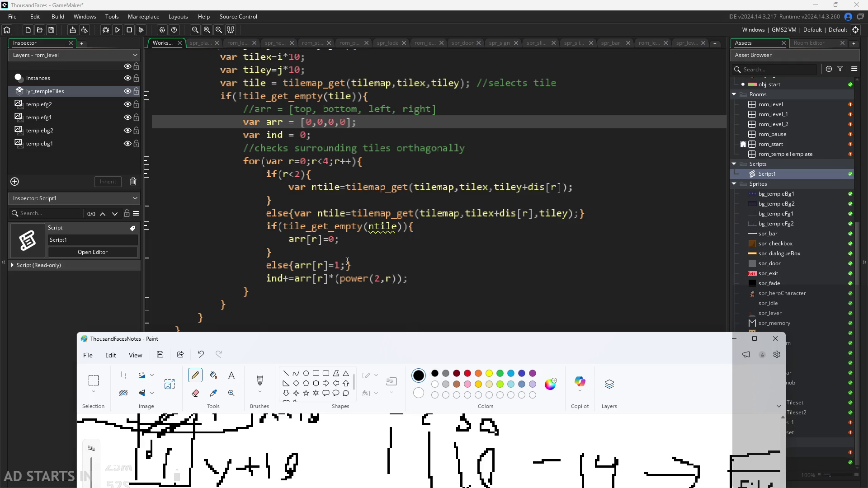
left_click_drag(409, 352, 387, 40)
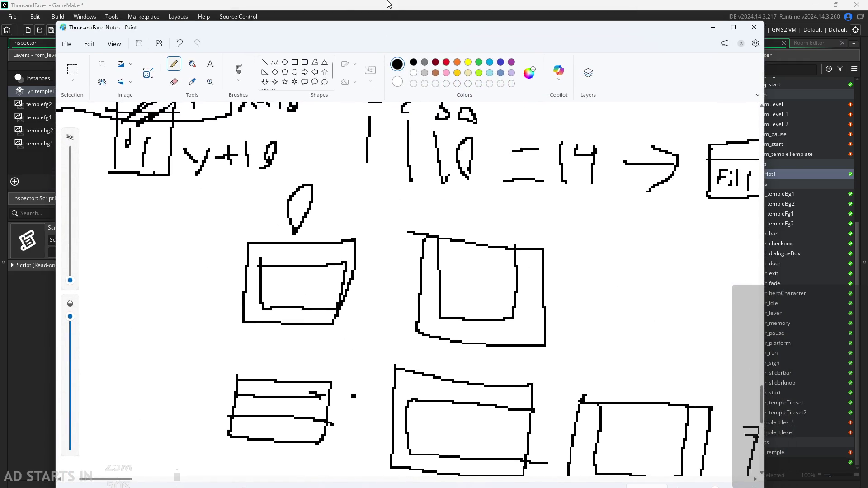
Step: Maximize the Paint notes and pencil a 1 above the second box
double_click(393, 31)
left_click_drag(423, 177, 423, 206)
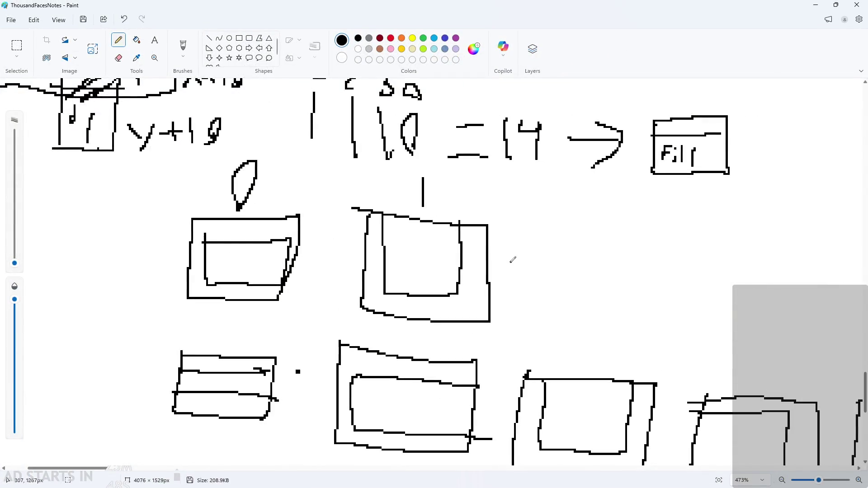
scroll("down", 3)
scroll("down", 3)
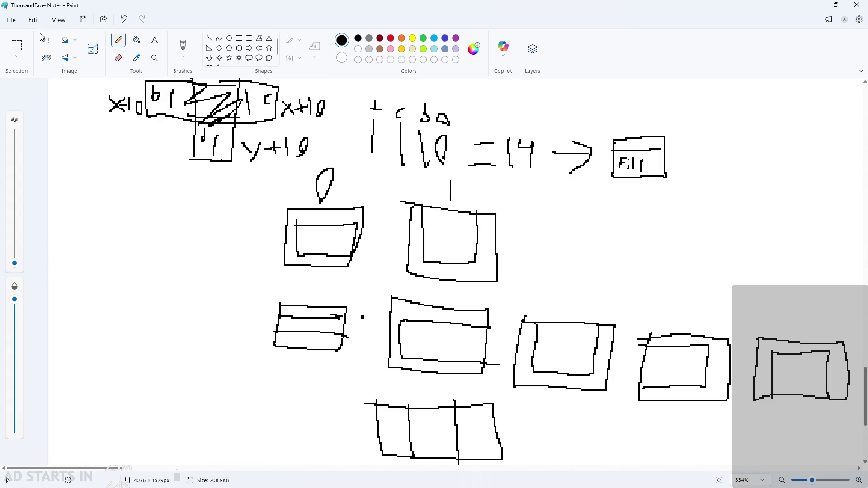
Step: Delete the box sketch in the second row
left_click(17, 45)
left_click_drag(511, 314, 620, 405)
key("Delete")
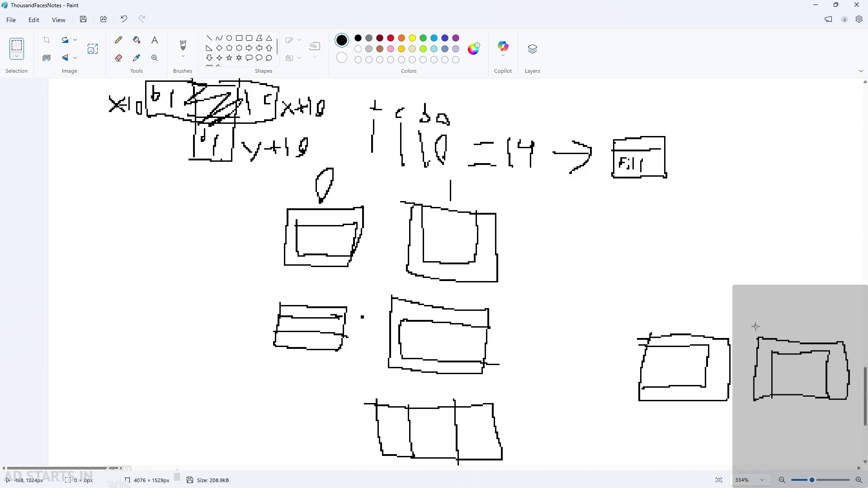
Step: Move the right-hand box sketch up beside the U-shaped box
left_click_drag(754, 324, 854, 424)
scroll("right", 3)
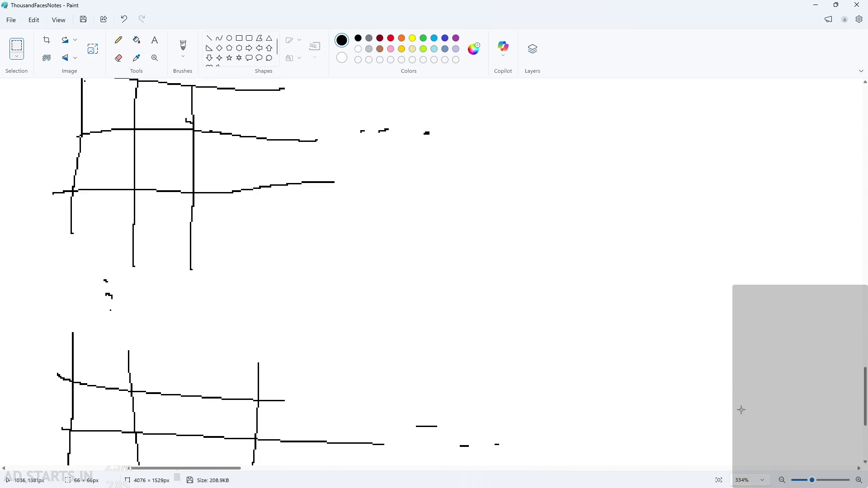
scroll("down", 3)
scroll("up", 3)
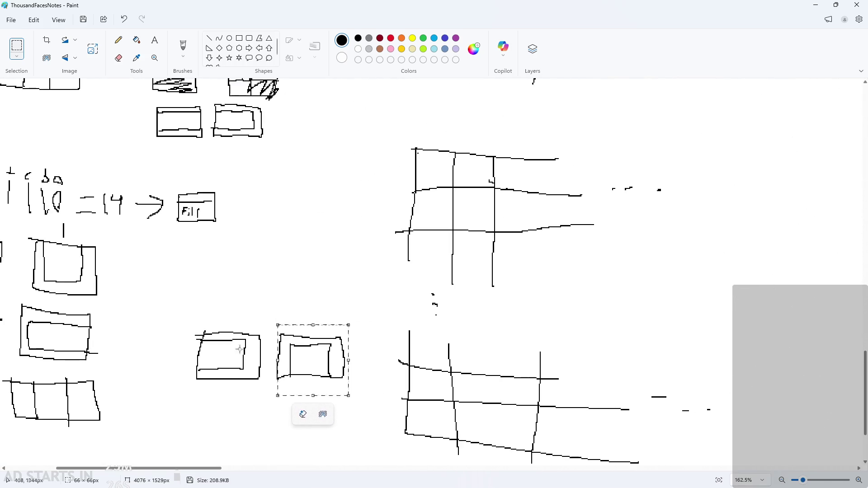
left_click_drag(304, 354, 148, 269)
left_click(149, 374)
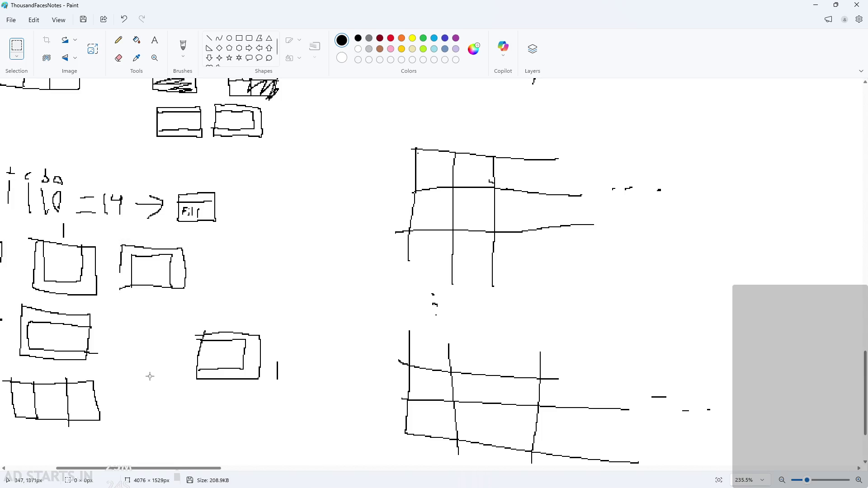
Step: Move the short vertical line onto the moved box's left edge
scroll("up", 3)
left_click_drag(134, 378, 283, 384)
left_click(272, 362)
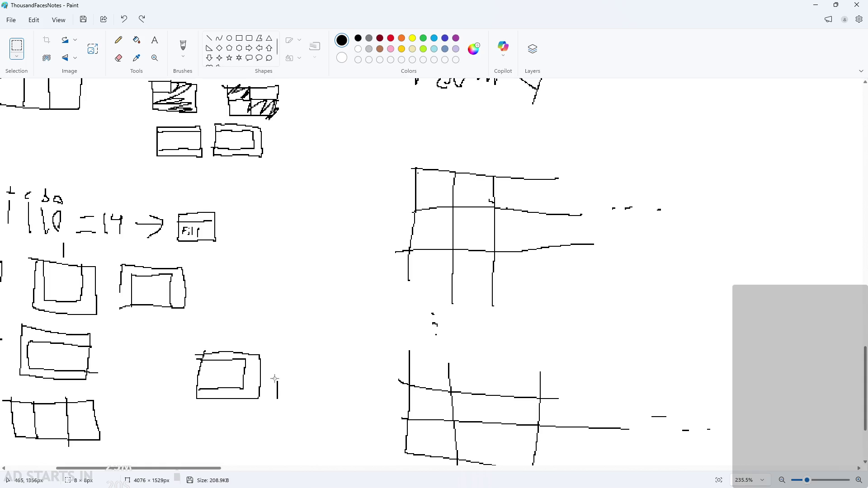
key("ctrl+z")
left_click_drag(288, 410, 172, 409)
key("ctrl+z")
left_click_drag(266, 371, 121, 306)
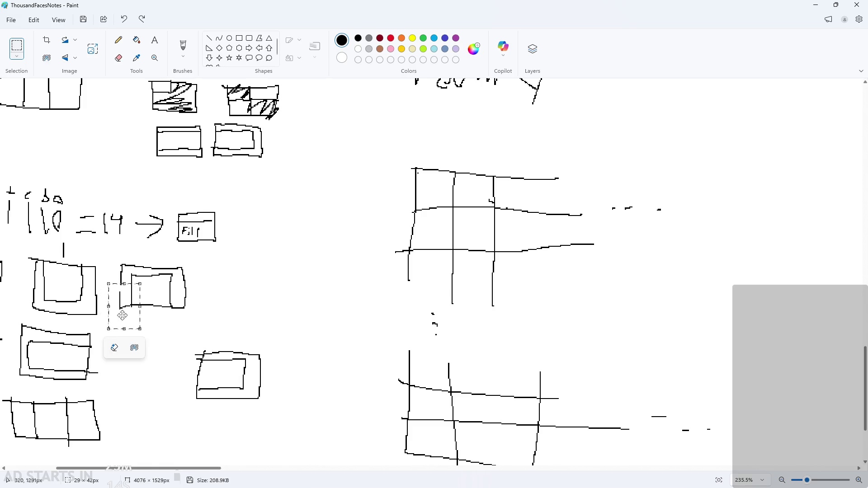
left_click(111, 354)
Step: Pencil in the gap in the moved box's left wall
scroll("up", 3)
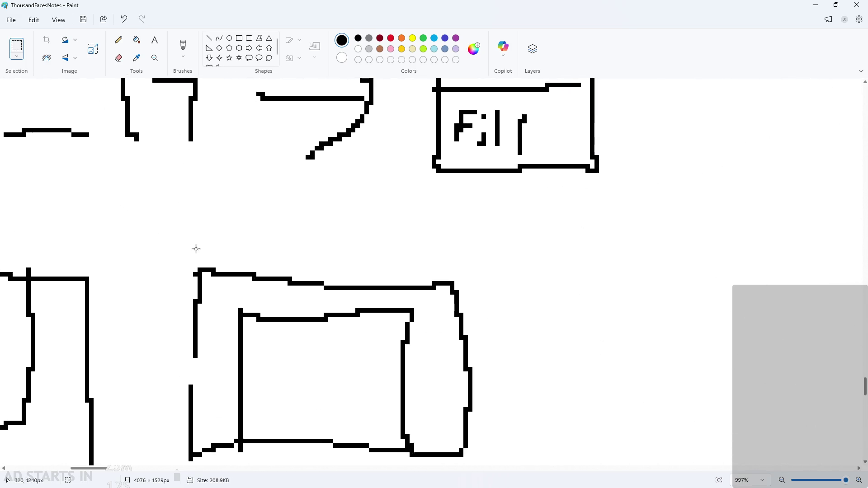
left_click_drag(190, 354, 224, 344)
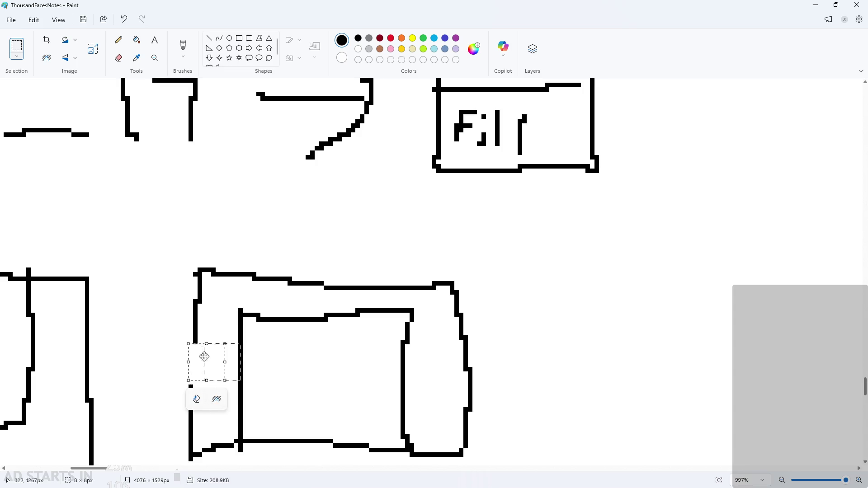
left_click(119, 39)
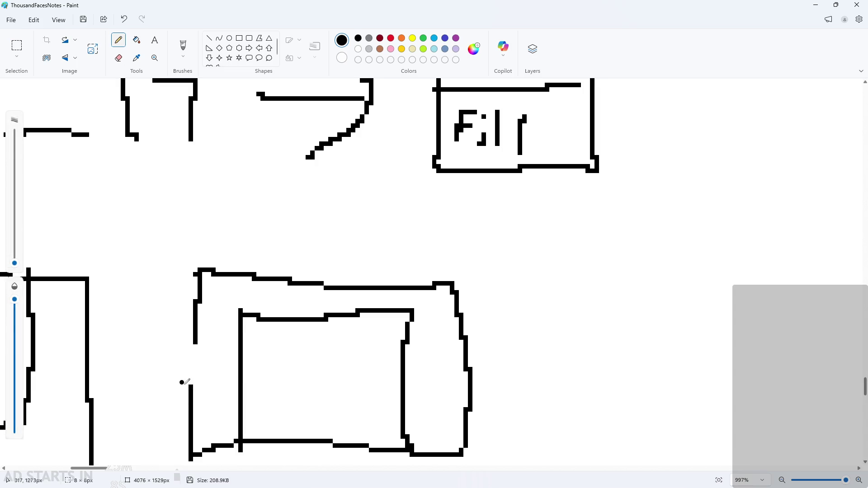
left_click_drag(195, 382, 195, 342)
scroll("down", 3)
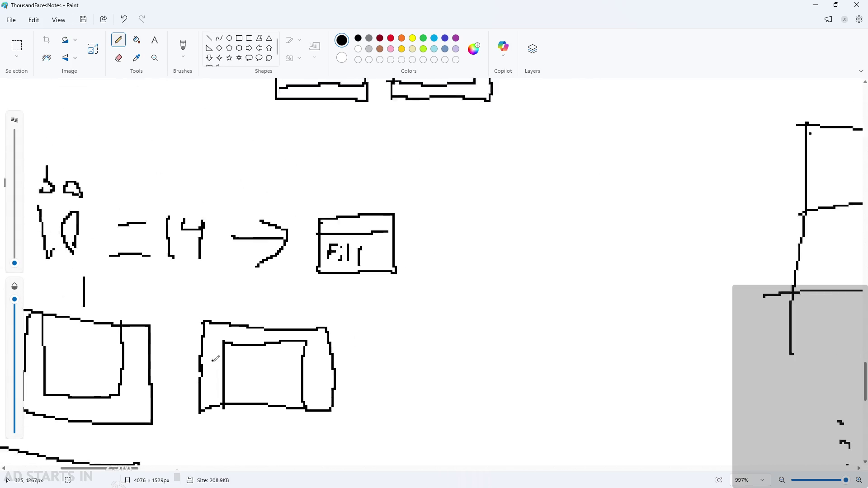
scroll("up", 3)
scroll("up", 3)
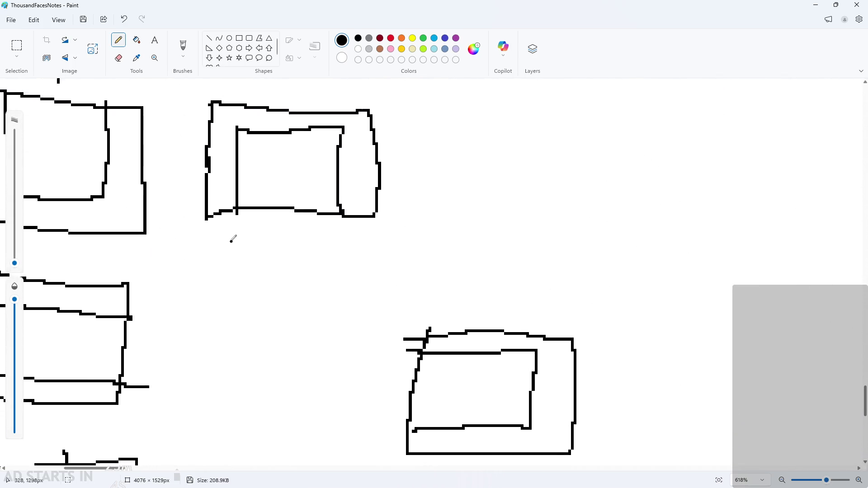
Step: Label the third box with a 2, then return to the GameMaker script
left_click_drag(277, 199, 312, 231)
scroll("down", 3)
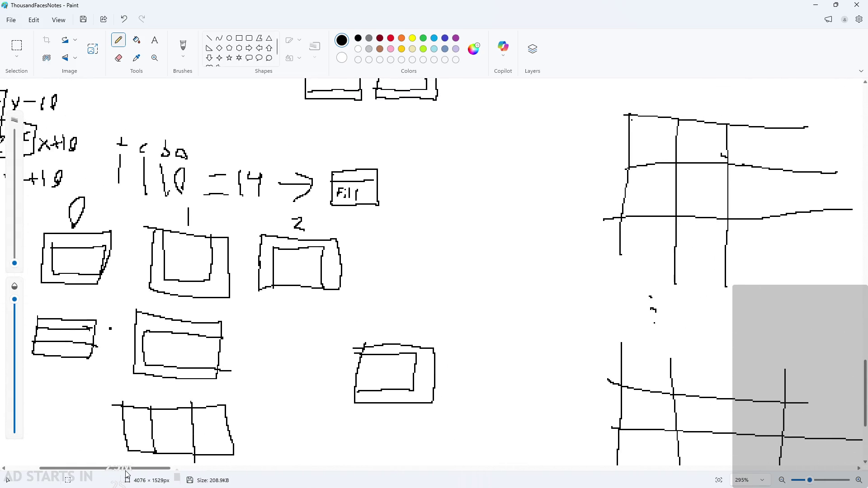
scroll("left", 3)
scroll("up", 3)
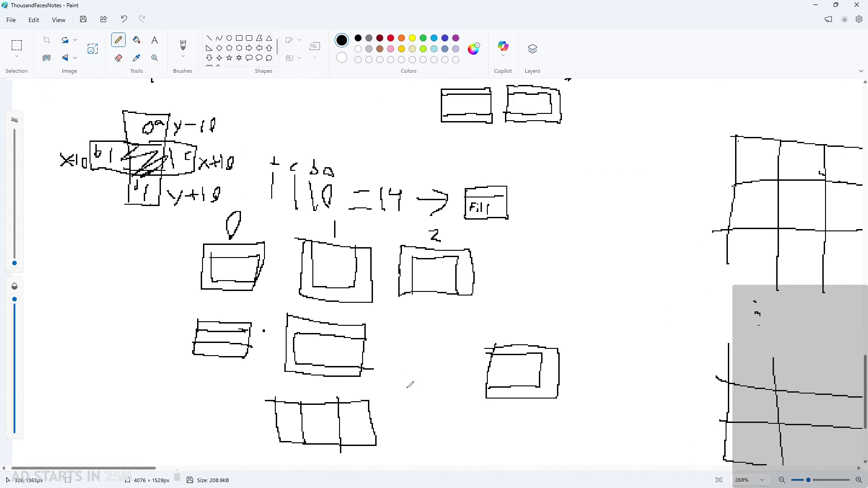
key("alt+Tab")
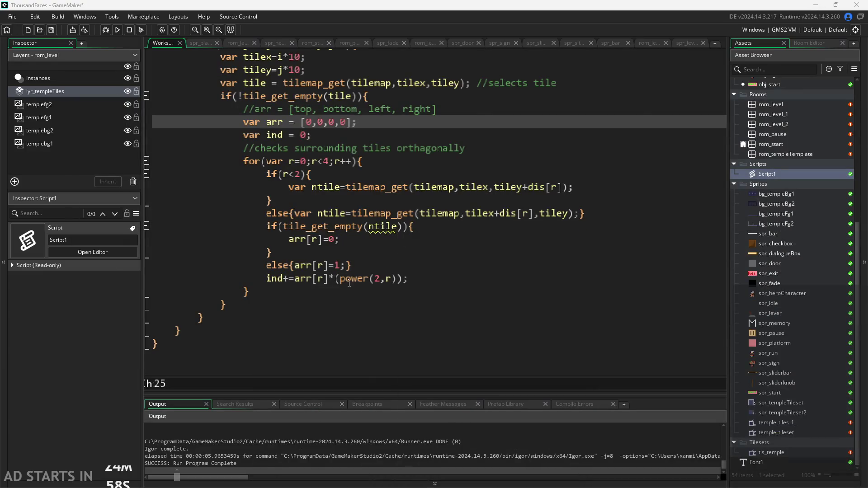
Step: Walk through the arr[r] and power(2,r) terms of ind+=arr[r]*(power(2,r));
left_click(349, 281)
left_click(319, 278)
left_click(329, 278)
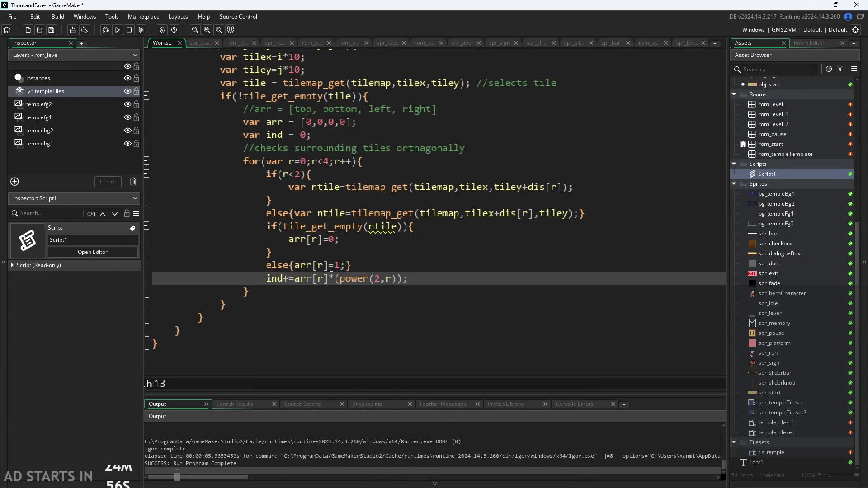
left_click(344, 279)
left_click(328, 278)
scroll("up", 3)
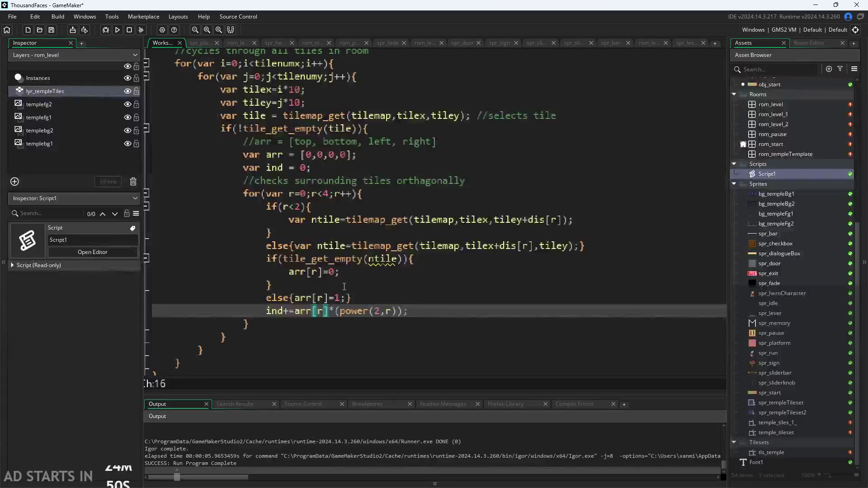
left_click(374, 312)
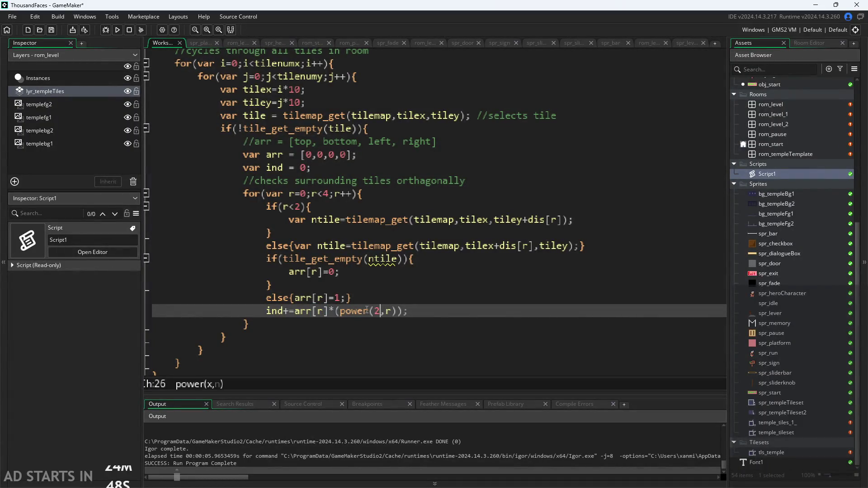
left_click(357, 311)
left_click(404, 311)
scroll("up", 3)
scroll("down", 3)
key("Left")
key("Left")
Step: Point out the arr [0,0,0,0] starting values, then minimise GameMaker
left_click(308, 155)
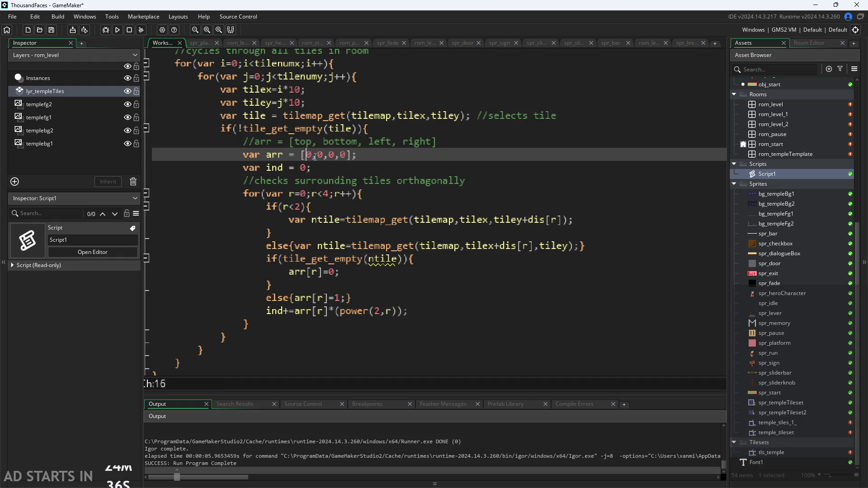
key("Left")
key("Right")
key("Down")
key("Down")
key("Down")
double_click(322, 155)
left_click(337, 233)
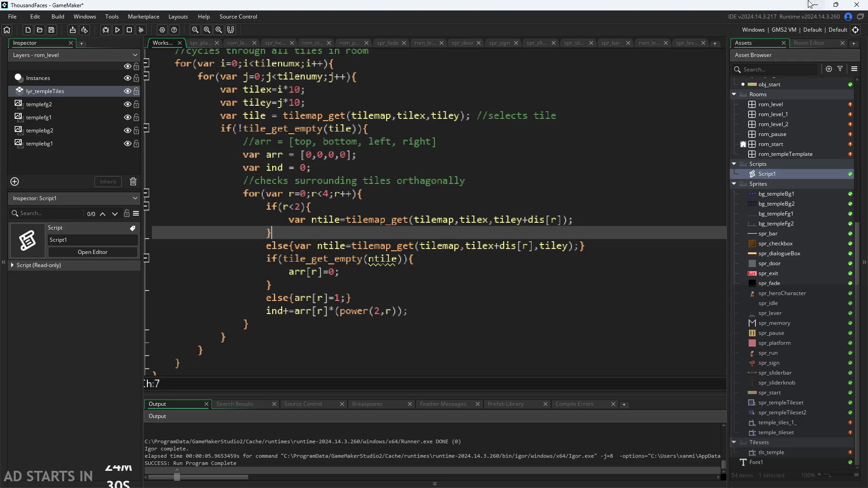
left_click(816, 5)
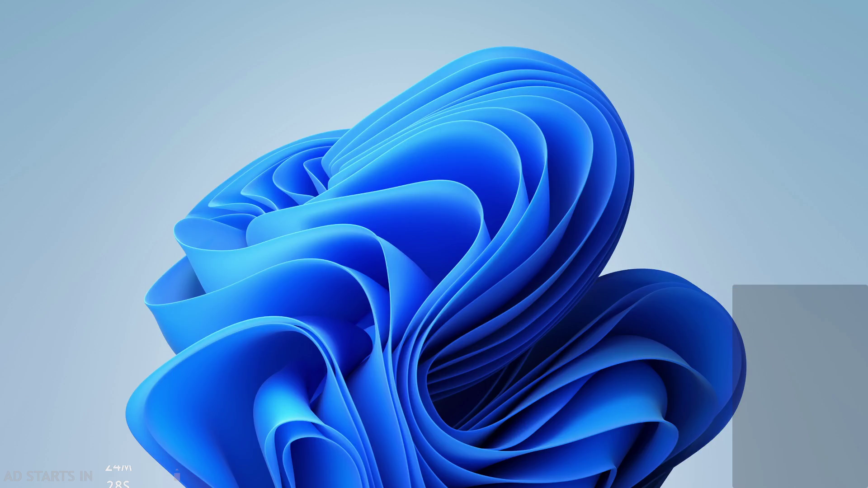
Step: Back in Paint, move the lone right-hand box sketch beside the middle drawing
key("alt+Tab")
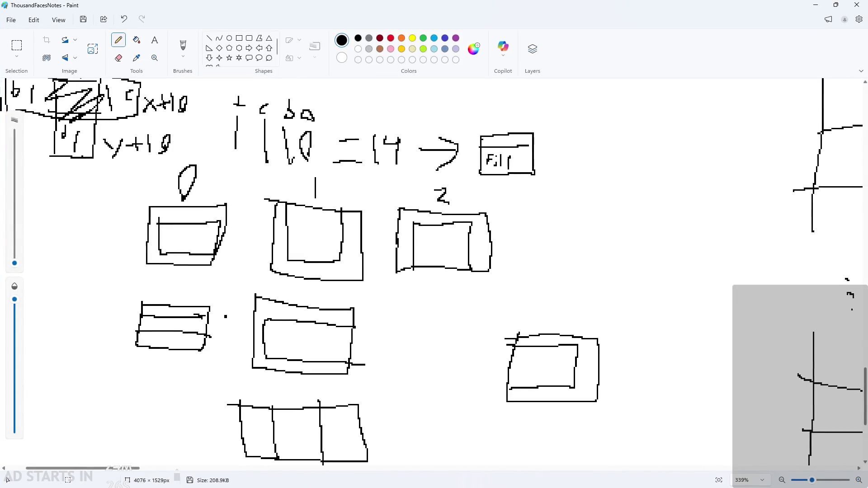
key("alt+Tab")
key("alt+Tab")
scroll("down", 3)
scroll("up", 3)
scroll("down", 3)
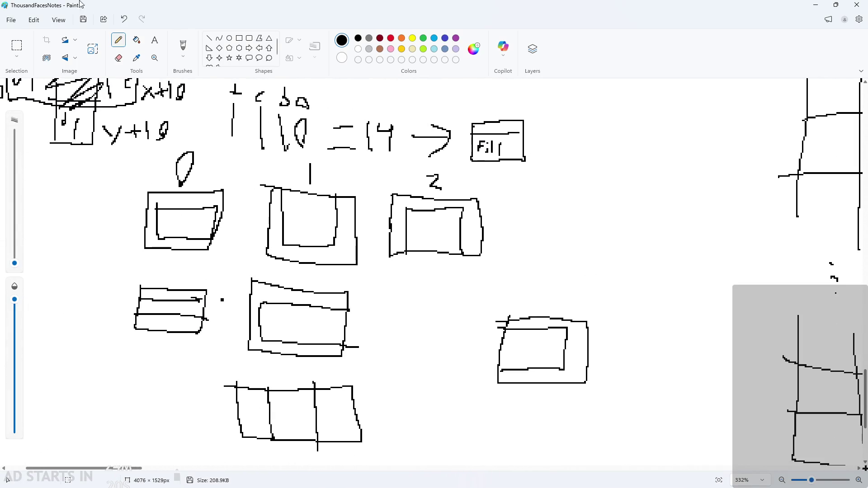
left_click(17, 39)
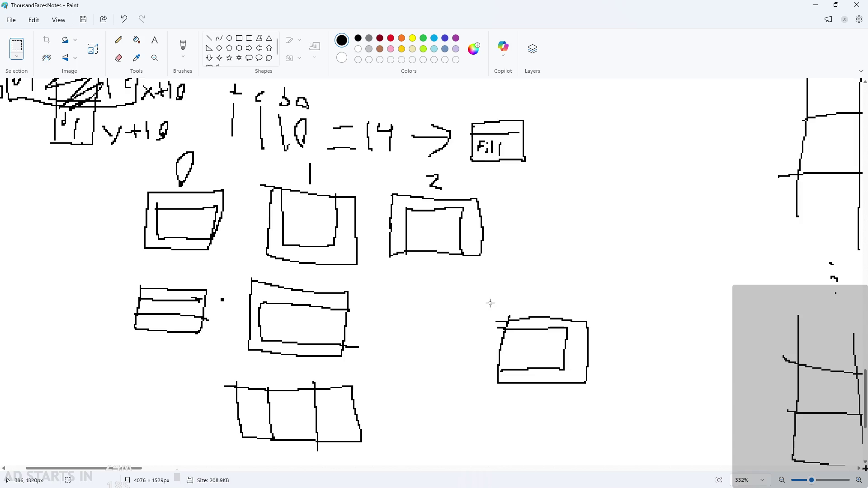
left_click_drag(490, 303, 612, 422)
left_click_drag(557, 405, 573, 385)
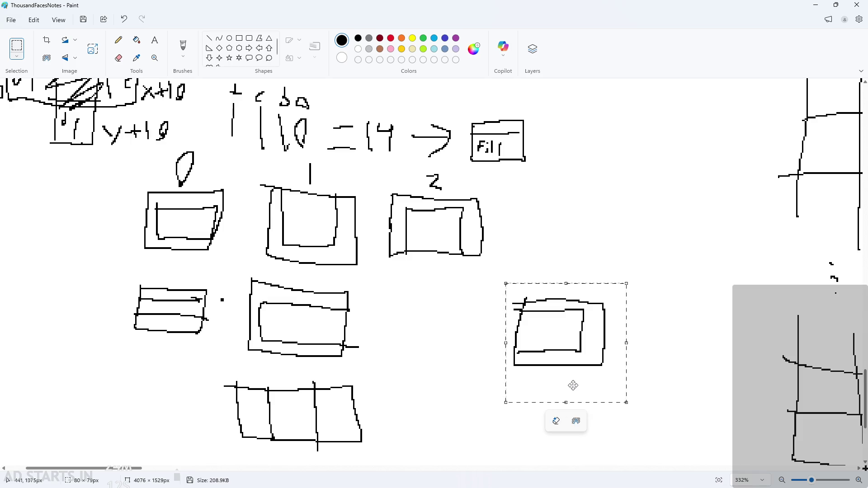
left_click_drag(573, 385, 441, 377)
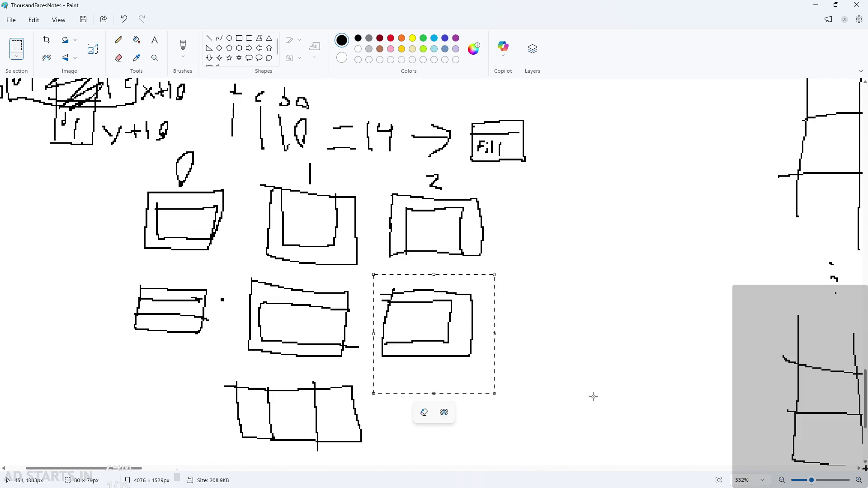
left_click(592, 395)
Step: Shift the row of three boxes down toward the lower right
left_click_drag(109, 266, 503, 370)
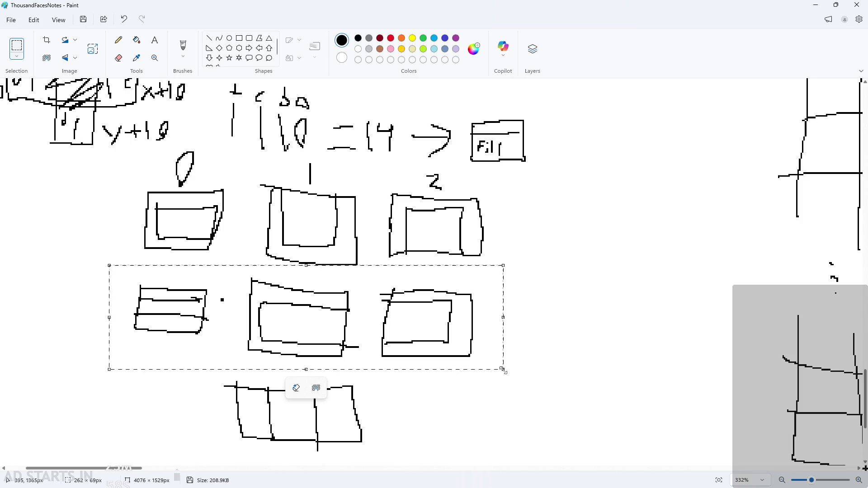
left_click_drag(331, 315, 596, 406)
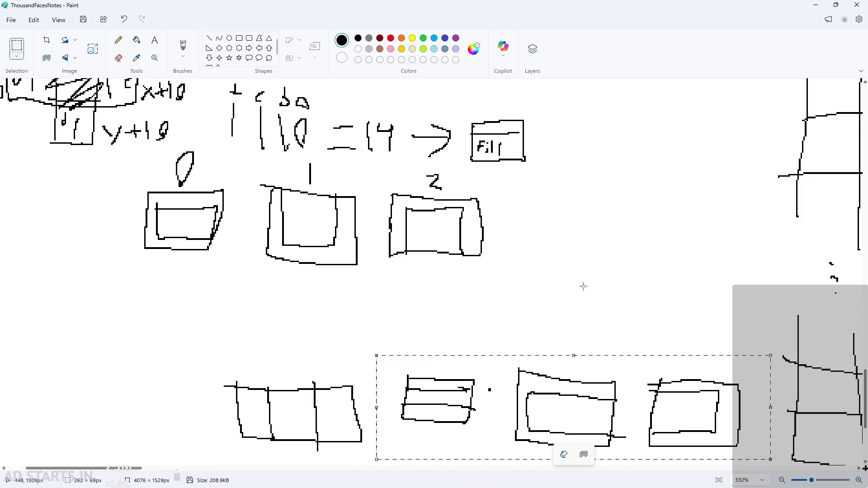
left_click(583, 287)
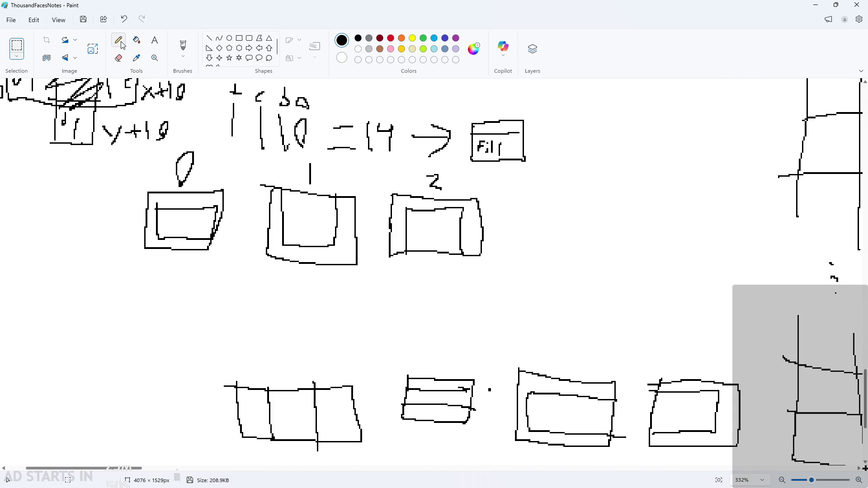
Step: Pencil the label 3 to the right of box 2
left_click(118, 40)
left_click_drag(522, 169, 516, 195)
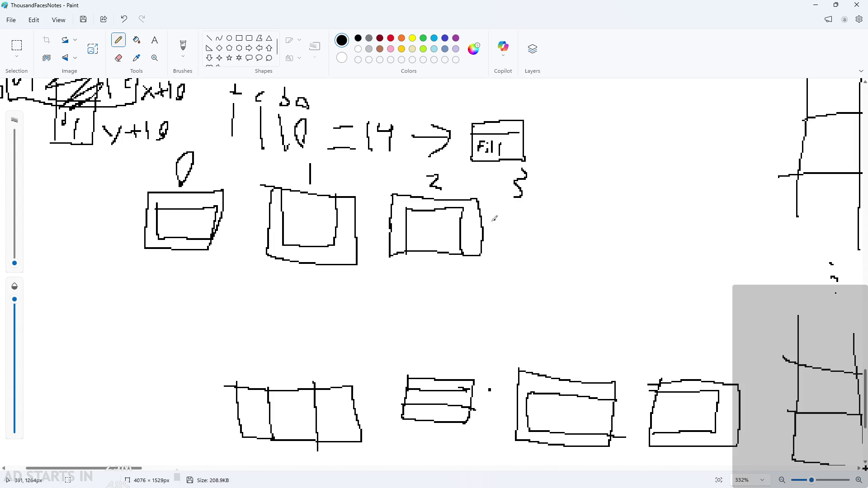
key("ctrl+z")
left_click_drag(526, 166, 532, 198)
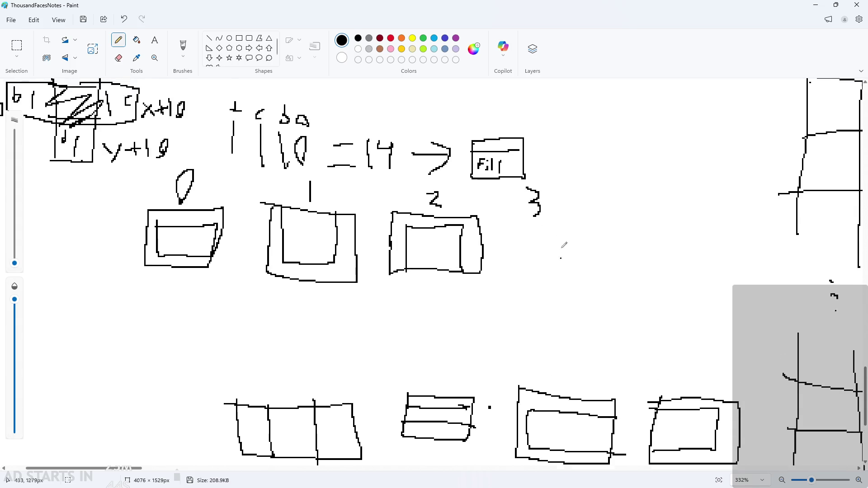
Step: Delete the old three-part box at the lower left
left_click(16, 45)
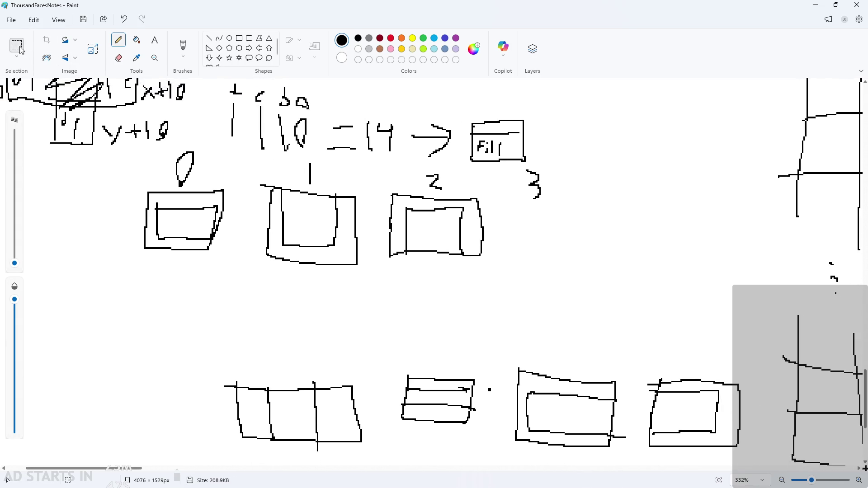
scroll("down", 3)
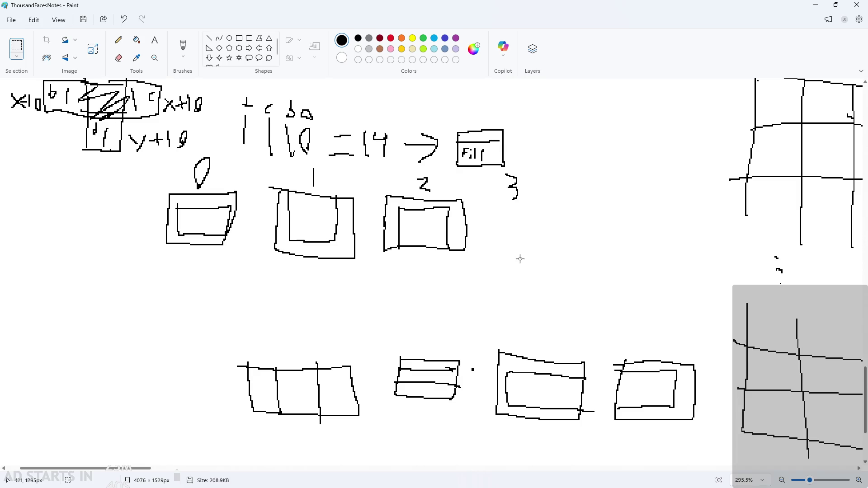
scroll("down", 3)
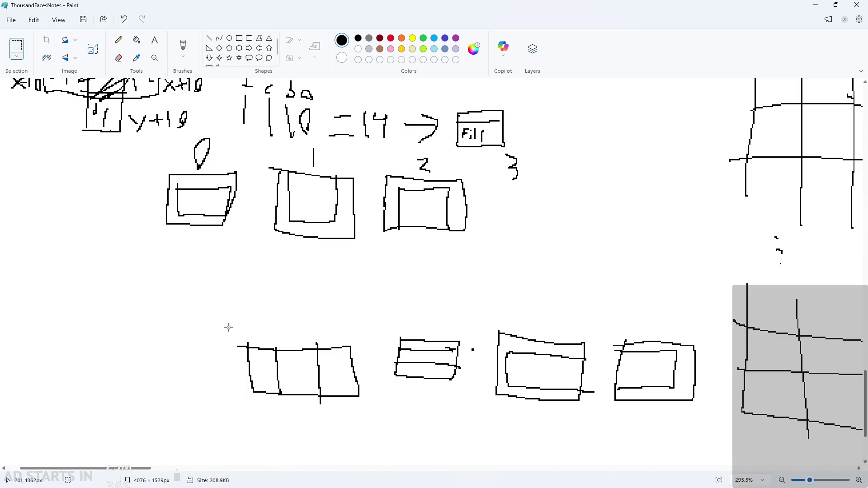
left_click_drag(228, 327, 364, 420)
left_click_drag(284, 401, 237, 378)
key("Delete")
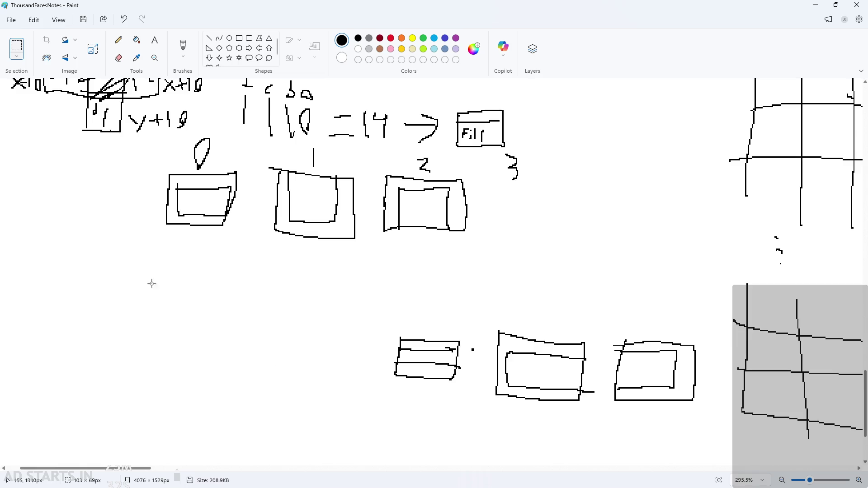
Step: Draw a new box under 3 split into three parts
left_click(120, 40)
scroll("up", 3)
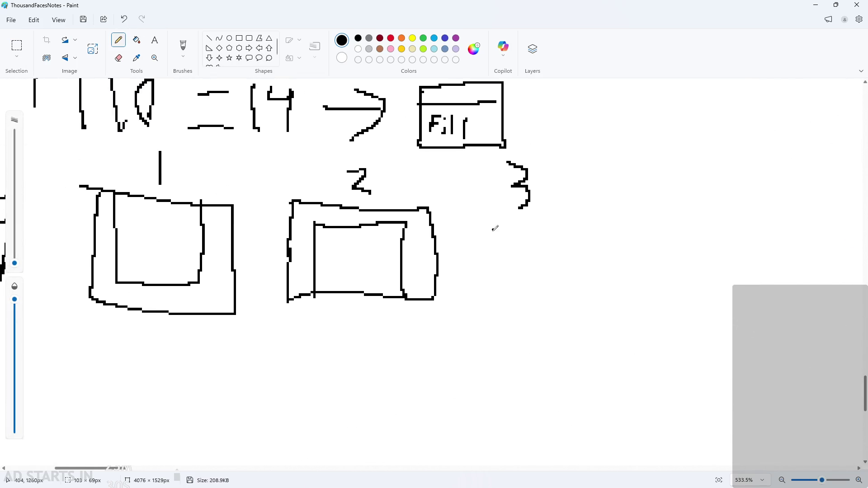
left_click_drag(476, 209, 521, 312)
left_click_drag(564, 229, 560, 314)
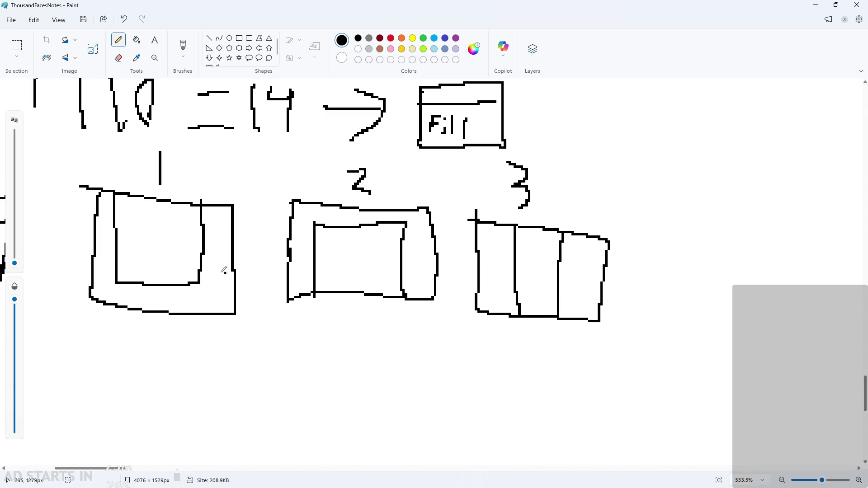
scroll("down", 3)
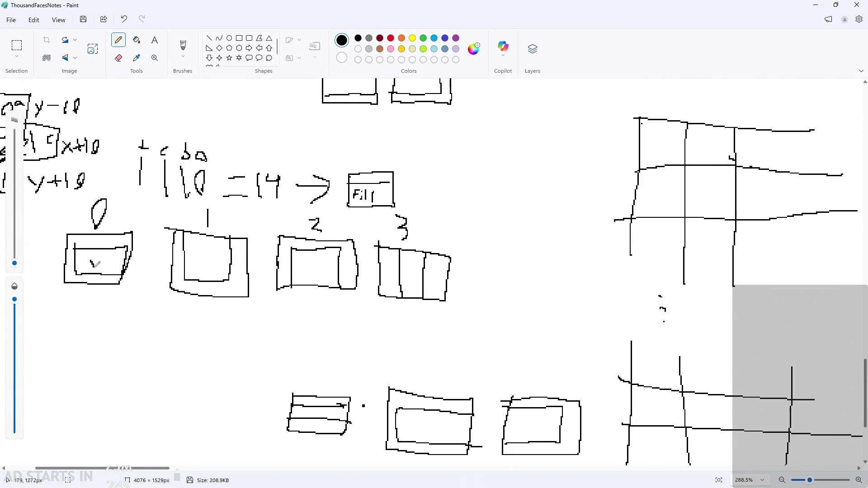
Step: Draw a check mark inside one of the top-row boxes
left_click_drag(310, 260, 319, 267)
scroll("down", 3)
scroll("up", 3)
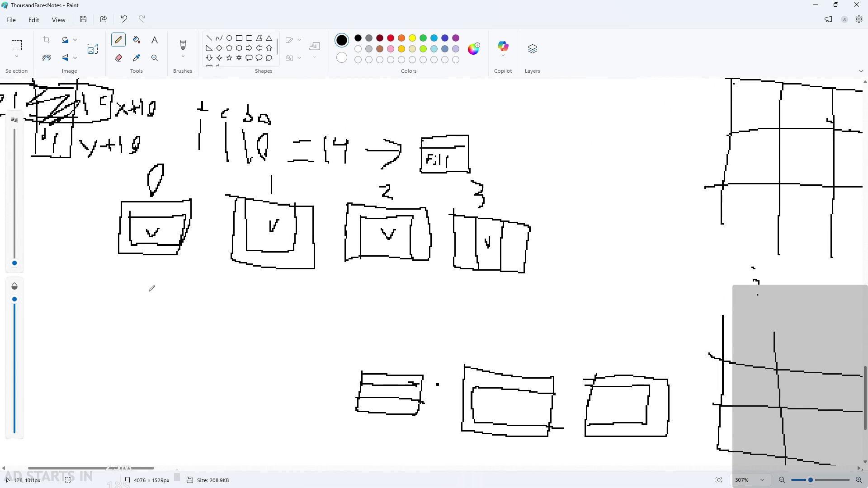
scroll("up", 3)
Step: Write the label 4 below box 0
left_click_drag(136, 270, 153, 281)
left_click_drag(151, 270, 151, 298)
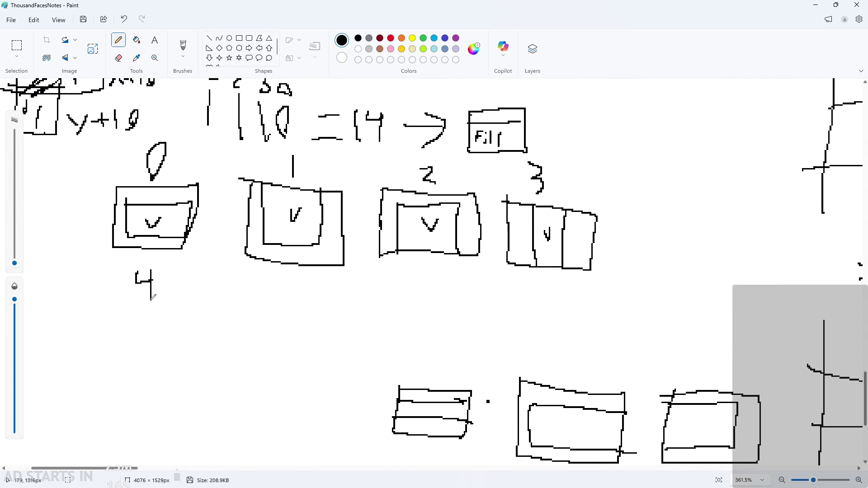
scroll("down", 3)
scroll("up", 3)
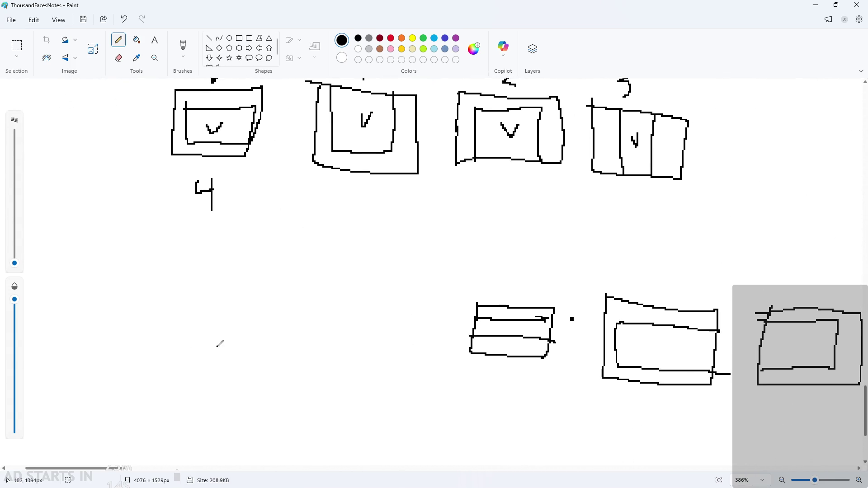
scroll("down", 3)
Step: Move the rightmost lower box sketch down under the 4
left_click(16, 45)
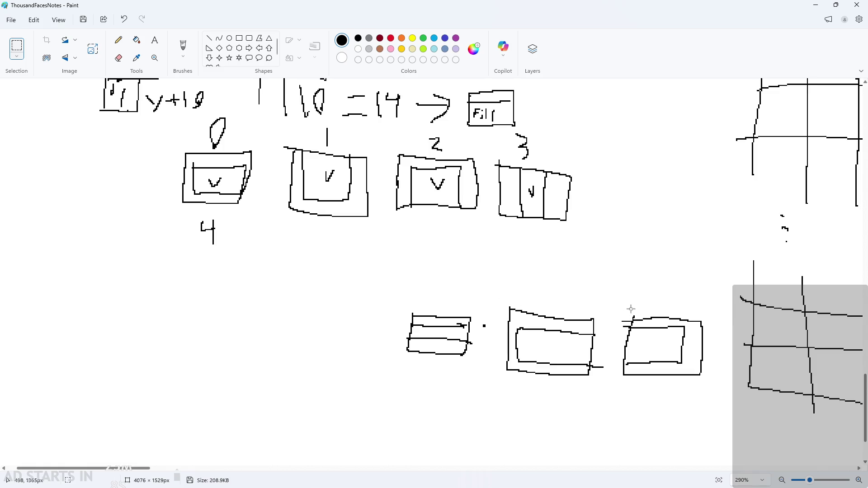
left_click_drag(628, 308, 709, 397)
left_click(606, 300)
left_click_drag(608, 291, 236, 349)
left_click(122, 388)
left_click_drag(155, 276, 240, 293)
left_click(297, 377)
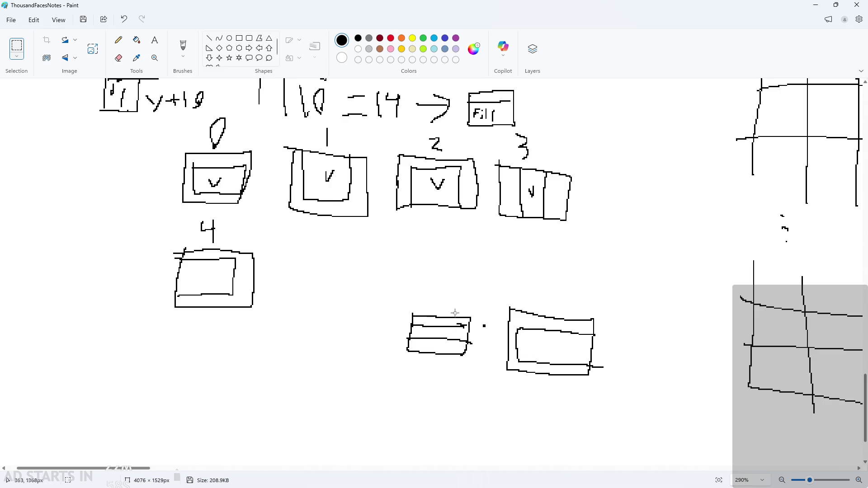
scroll("up", 3)
Step: Draw box 5 beside box 4 and write labels 6 and 7 under cases 2 and 3
left_click(119, 40)
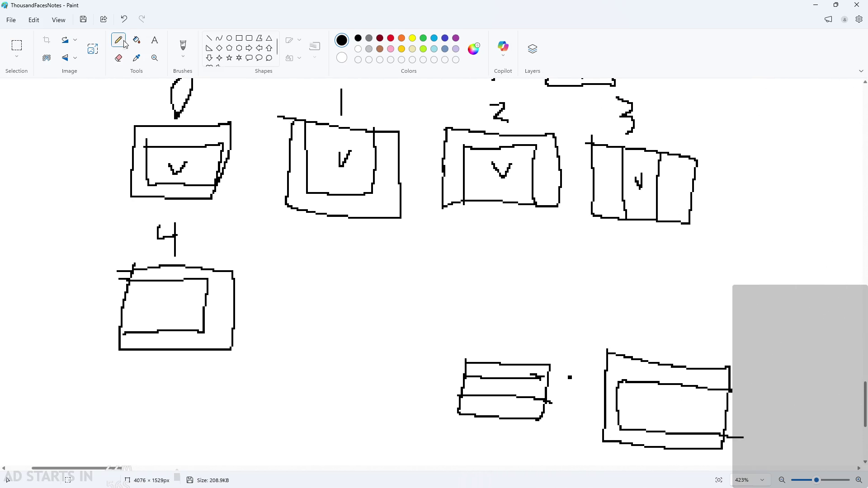
scroll("down", 3)
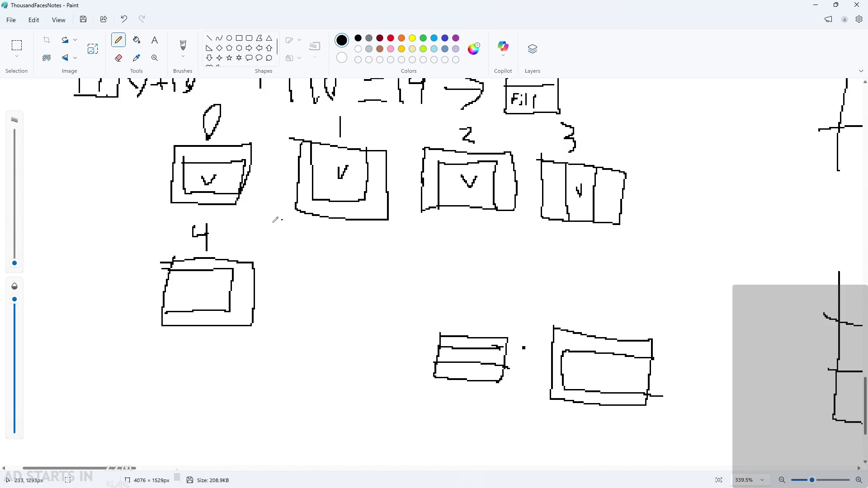
scroll("up", 3)
scroll("up", 3)
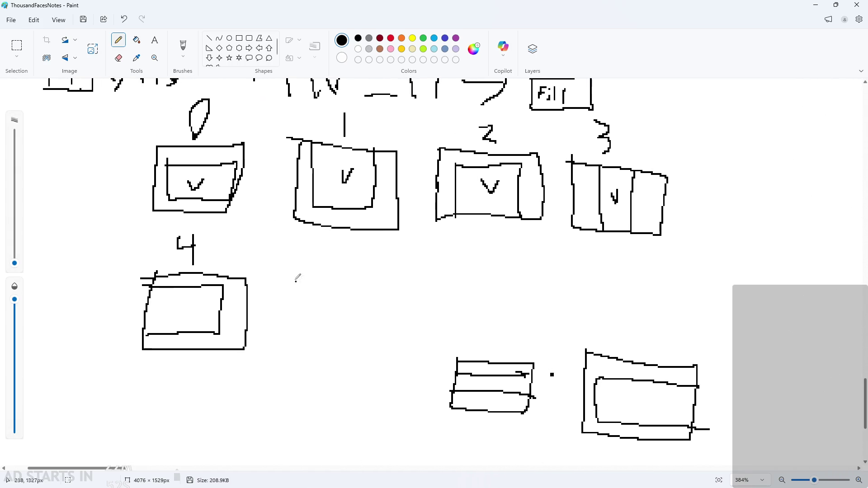
left_click_drag(295, 271, 290, 271)
left_click_drag(360, 242, 347, 253)
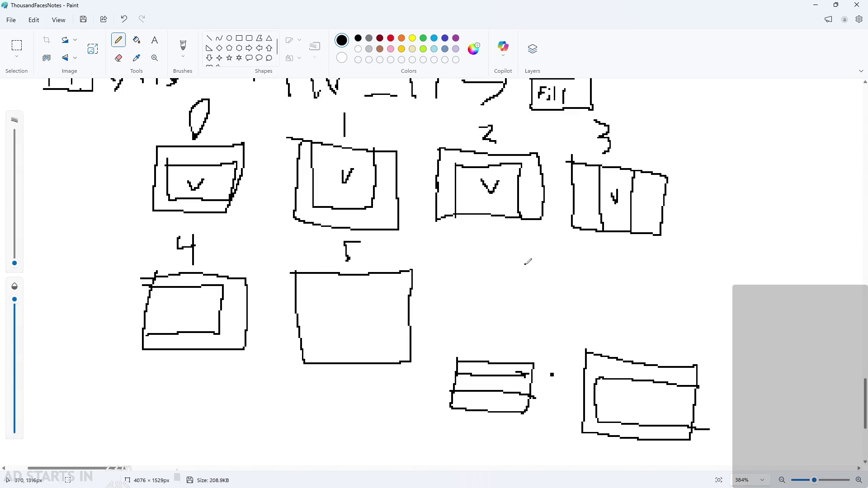
left_click_drag(504, 248, 491, 259)
left_click_drag(611, 240, 611, 267)
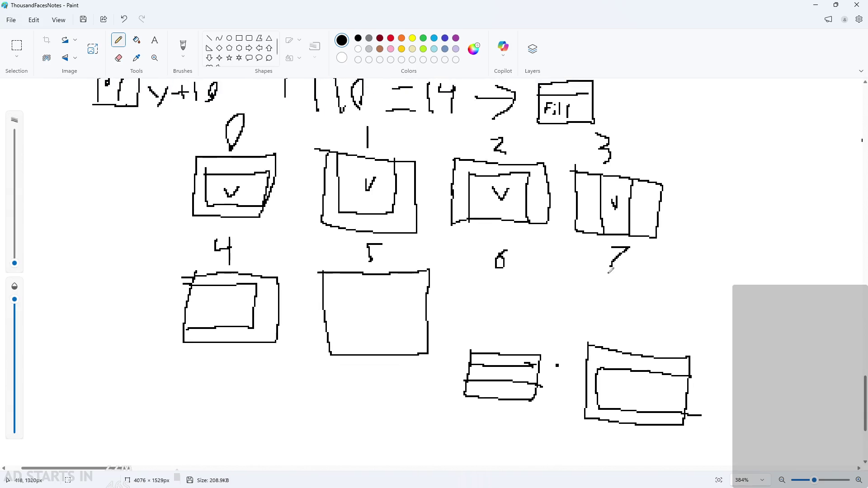
Step: Move the lower-right sketches further down
scroll("down", 3)
left_click(17, 45)
left_click_drag(465, 324, 703, 429)
left_click_drag(633, 384, 637, 445)
left_click(223, 206)
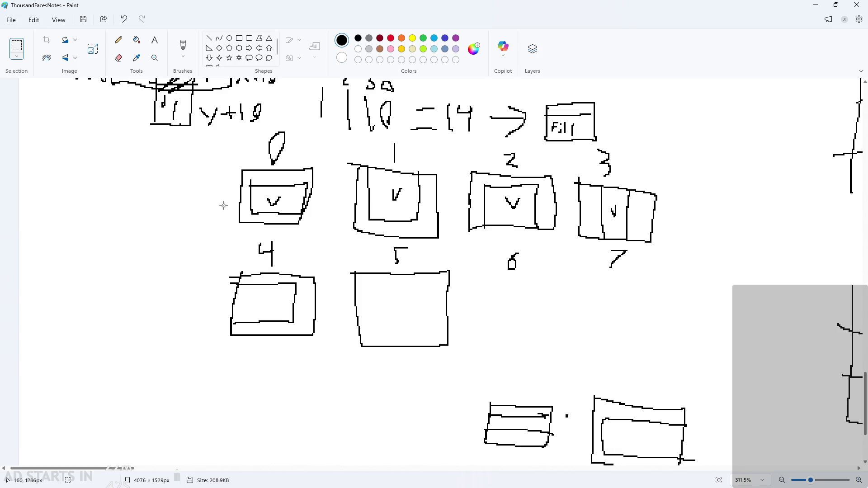
Step: Draw the inner U-shaped outline inside box 5
left_click(118, 40)
scroll("up", 3)
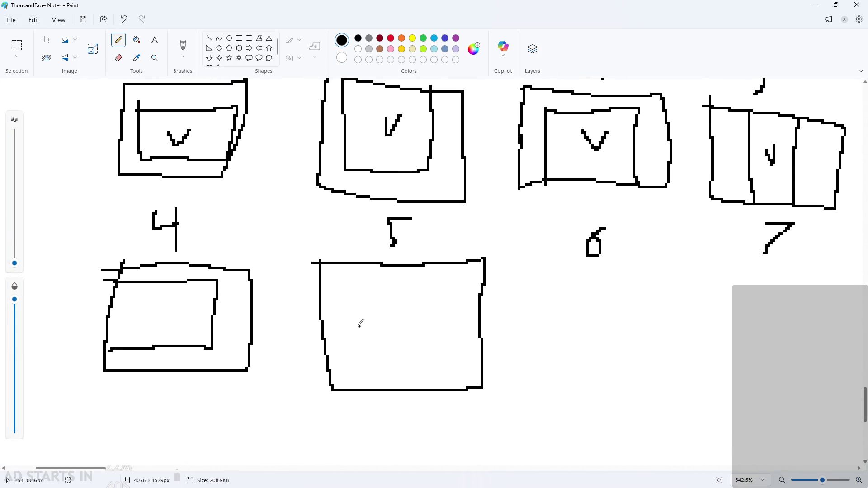
scroll("down", 3)
left_click_drag(324, 303, 437, 266)
scroll("down", 3)
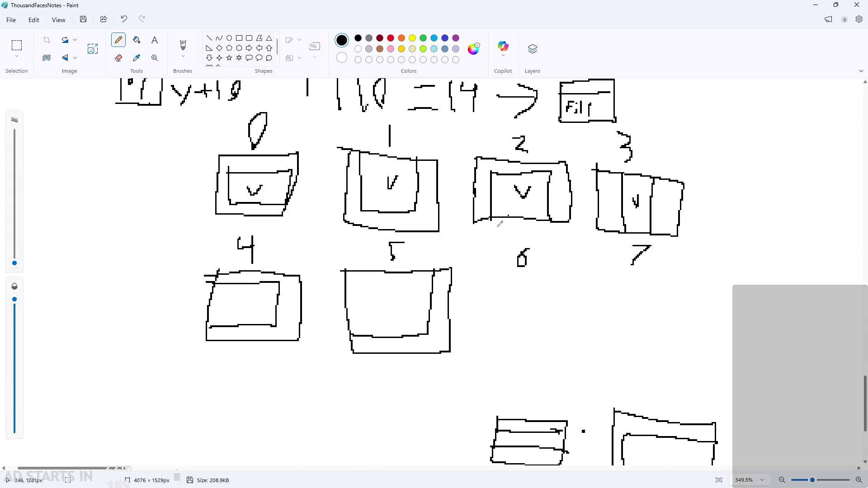
Step: Draw box 6 with a top inner line and box 7 with a vertical inner edge
left_click(296, 246)
left_click_drag(487, 272, 575, 374)
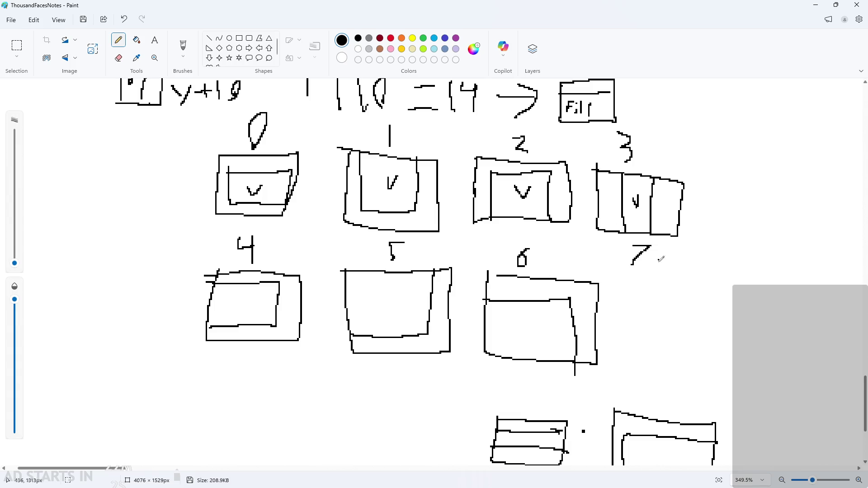
left_click_drag(619, 282, 629, 284)
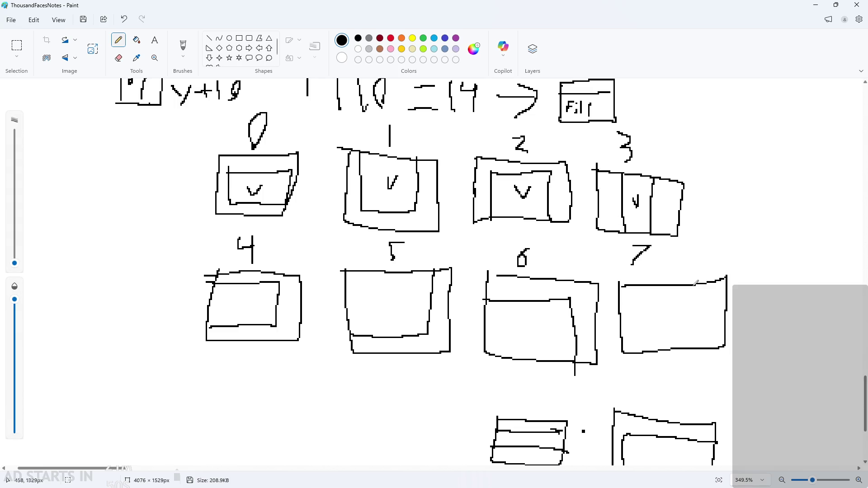
left_click_drag(692, 286, 689, 347)
Step: Tick boxes 5, 6 and 7 with check marks
scroll("down", 3)
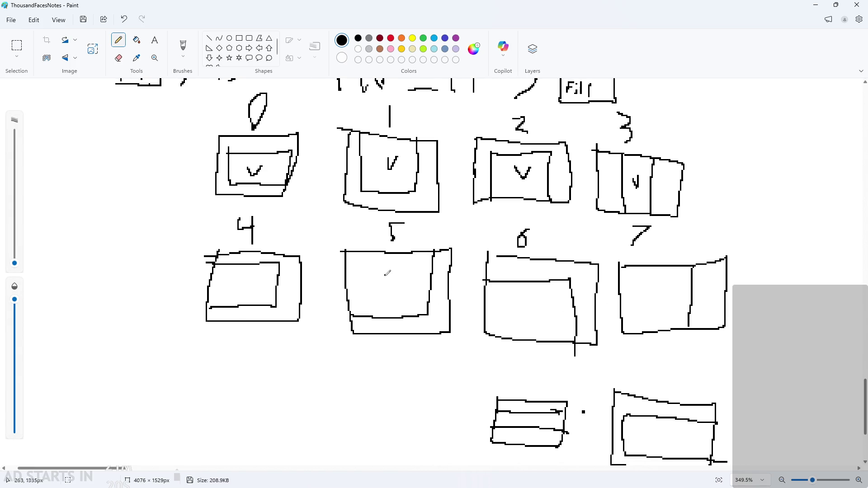
left_click_drag(385, 273, 400, 266)
left_click_drag(511, 303, 524, 304)
left_click_drag(636, 296, 655, 277)
scroll("down", 3)
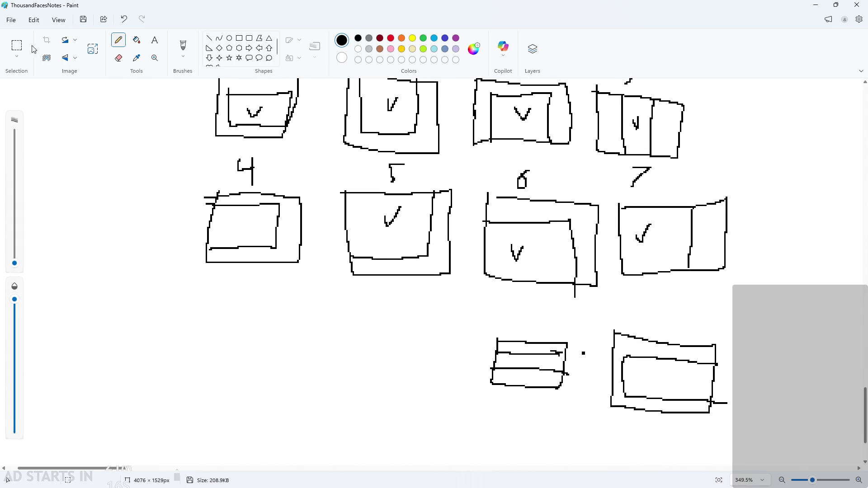
Step: Delete the two example sketches at the lower right
left_click(17, 45)
left_click_drag(450, 301, 763, 447)
key("Delete")
Step: Draw a box labelled 8 below case 4 with an inner rectangular outline
left_click(118, 41)
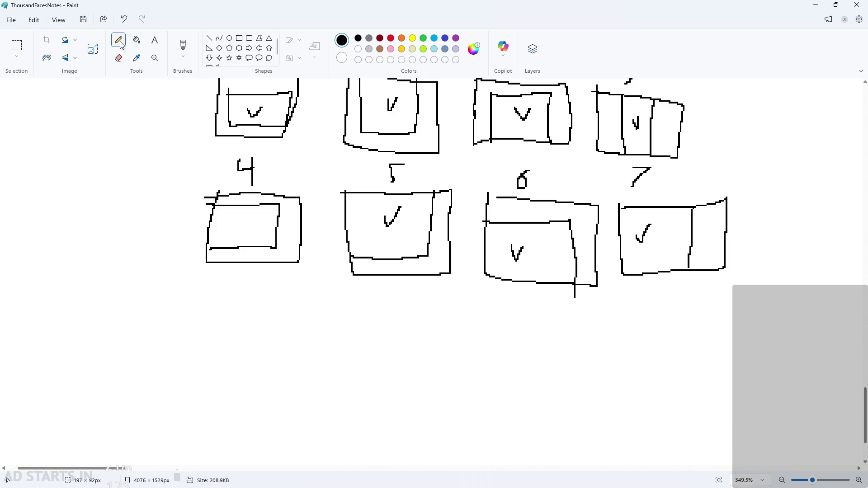
left_click_drag(204, 300, 207, 301)
left_click_drag(261, 278, 253, 300)
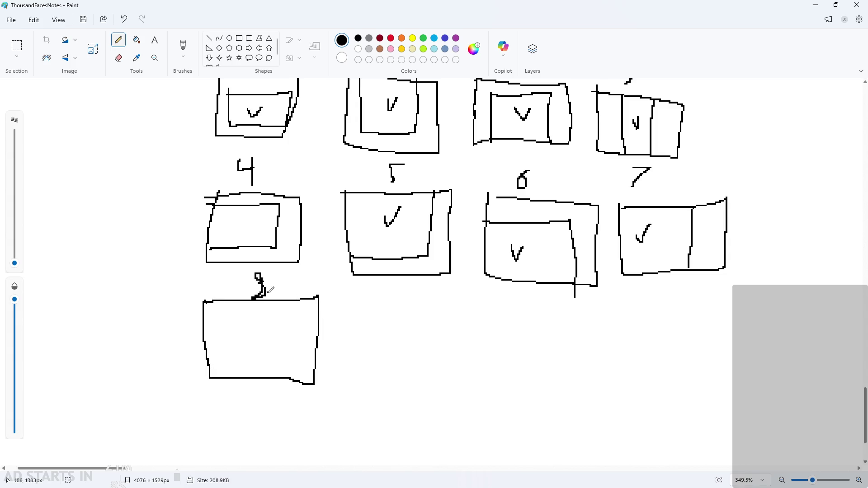
scroll("up", 3)
scroll("down", 3)
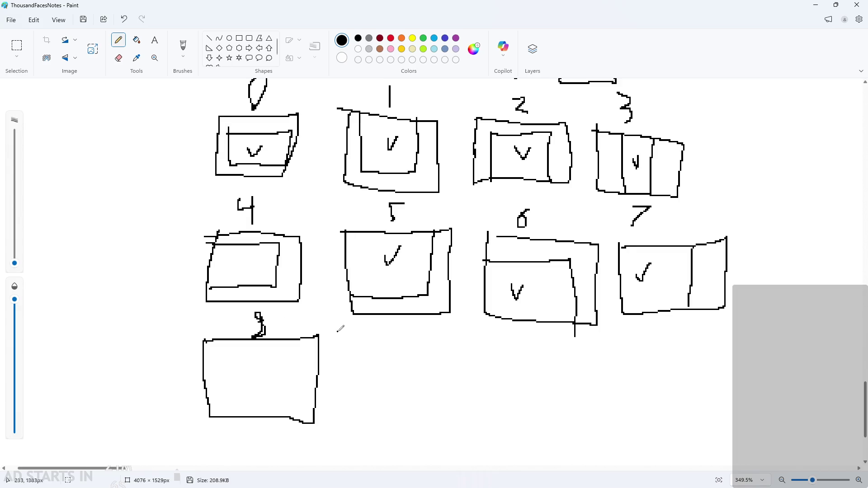
scroll("down", 3)
scroll("up", 3)
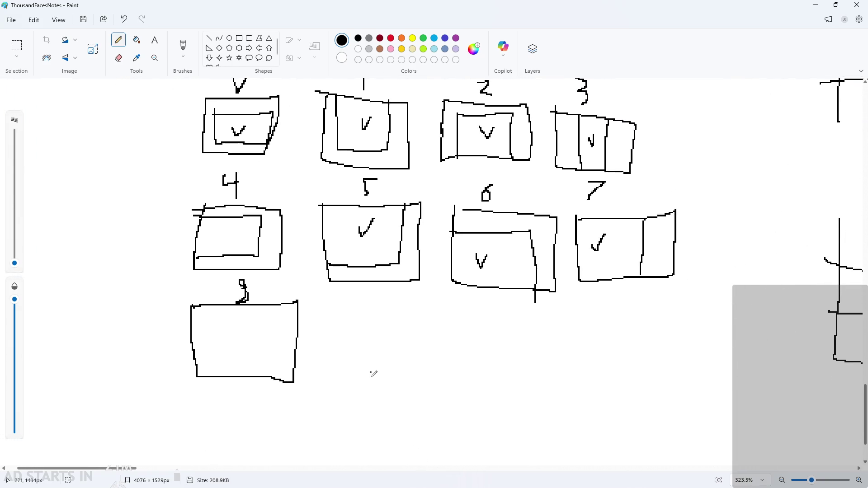
scroll("up", 3)
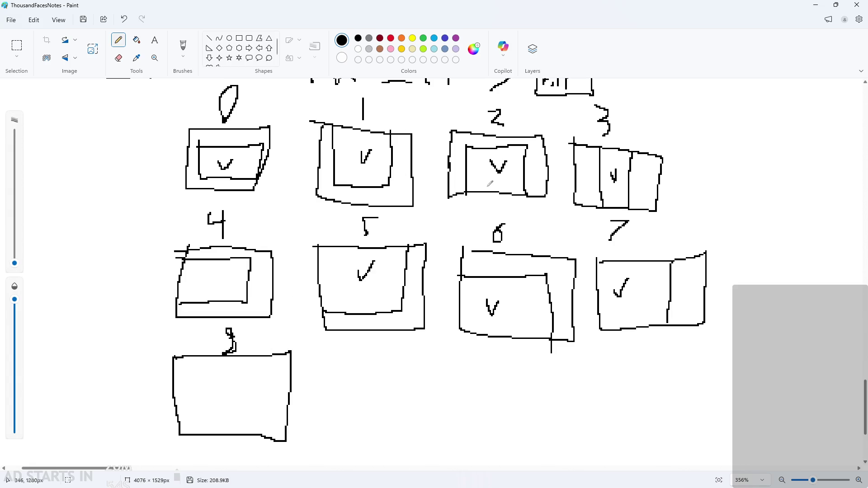
left_click_drag(292, 369, 284, 418)
scroll("down", 3)
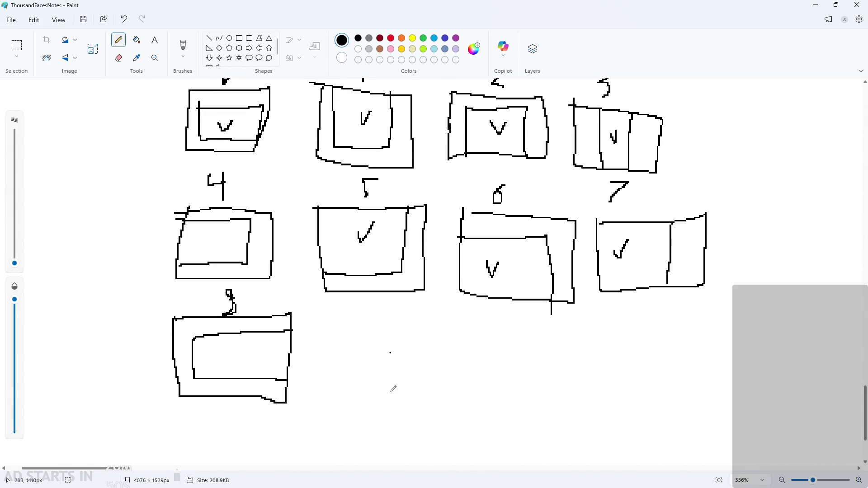
Step: Draw box 9 and write the labels 9, 10 and 11 in the row
left_click_drag(322, 319, 318, 319)
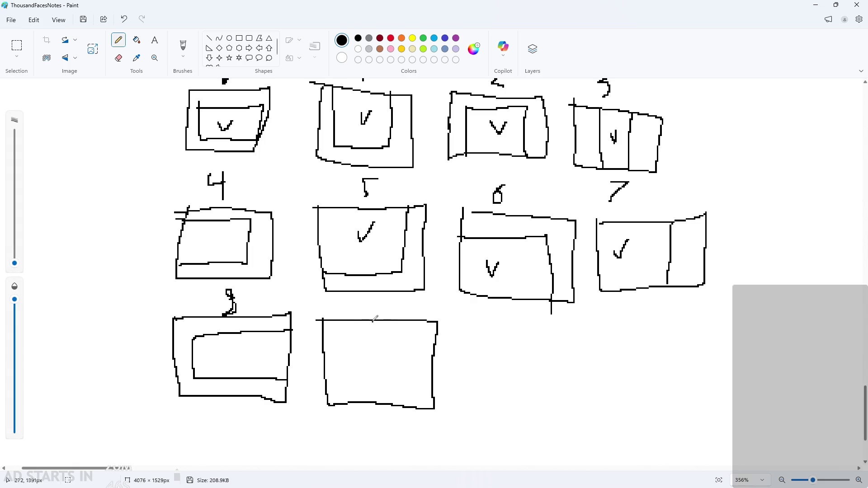
left_click_drag(371, 302, 372, 320)
left_click_drag(497, 309, 519, 322)
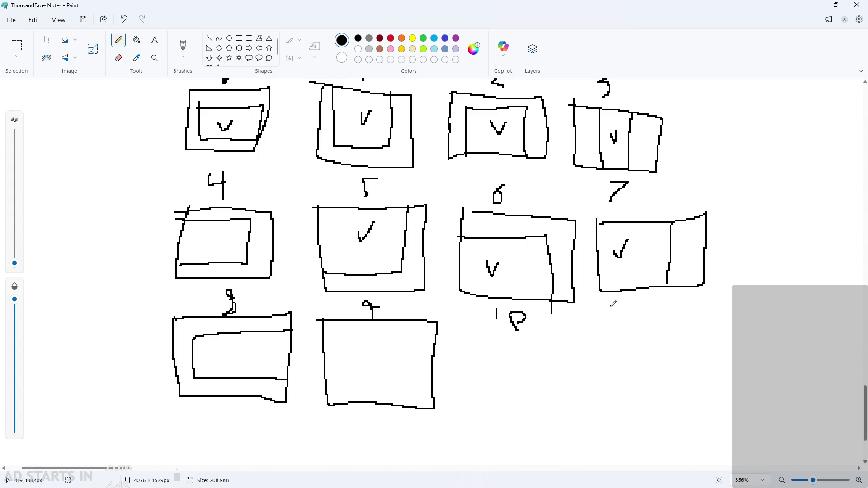
left_click_drag(638, 301, 663, 317)
scroll("up", 3)
scroll("up", 3)
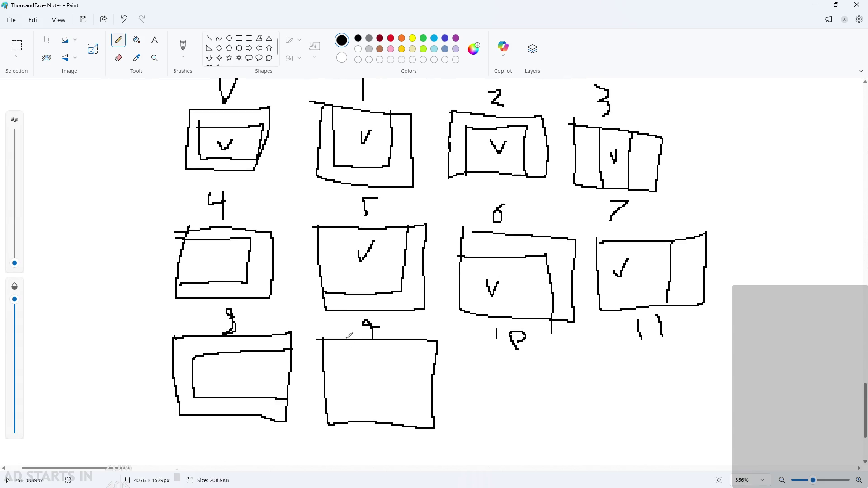
Step: Draw inner left and bottom edges in box 9 and tick boxes 4 and 9
left_click_drag(344, 340, 426, 403)
left_click_drag(228, 372, 240, 368)
left_click_drag(367, 372, 392, 367)
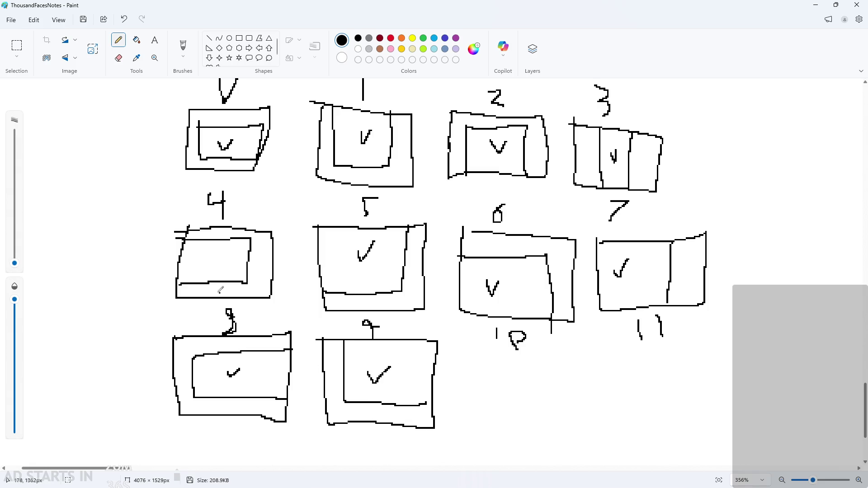
left_click_drag(199, 255, 214, 248)
scroll("down", 3)
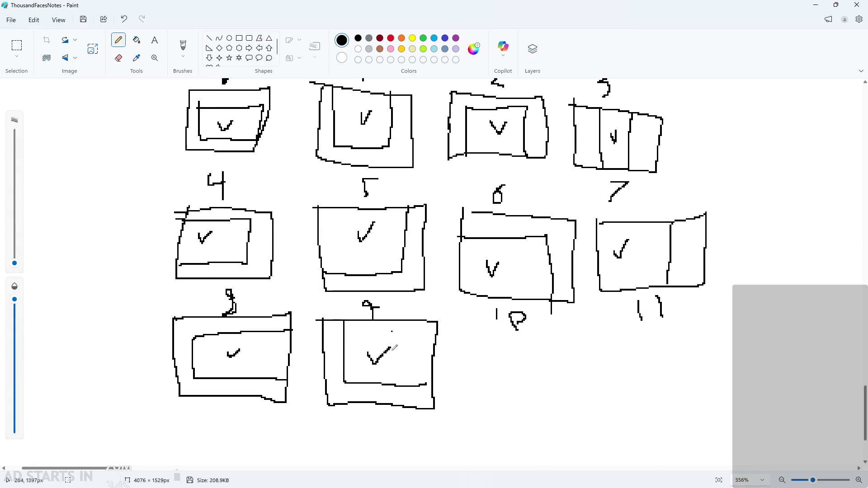
scroll("up", 3)
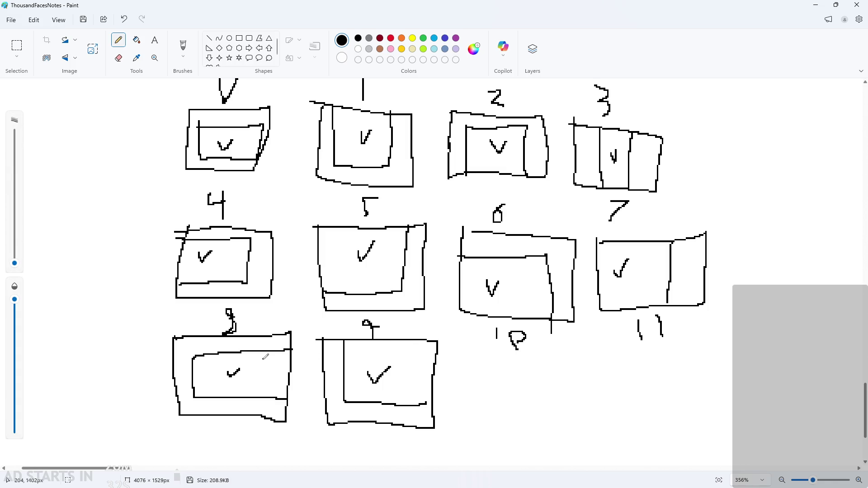
scroll("down", 3)
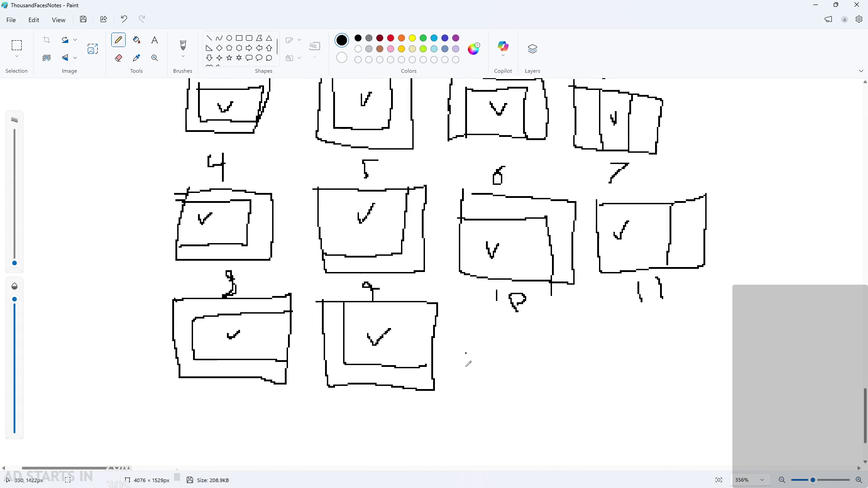
Step: Draw box 10 with an inner tile outline toward the bottom-right and a checkmark inside
left_click_drag(474, 317, 473, 312)
scroll("up", 3)
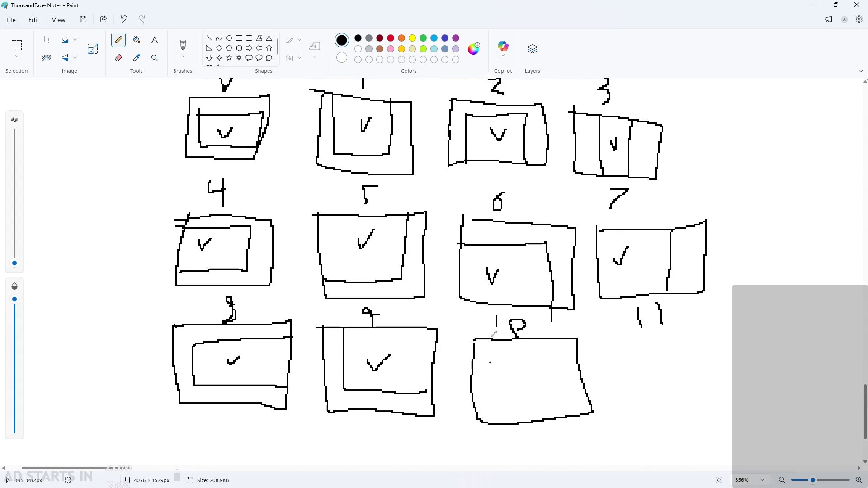
scroll("up", 3)
scroll("down", 3)
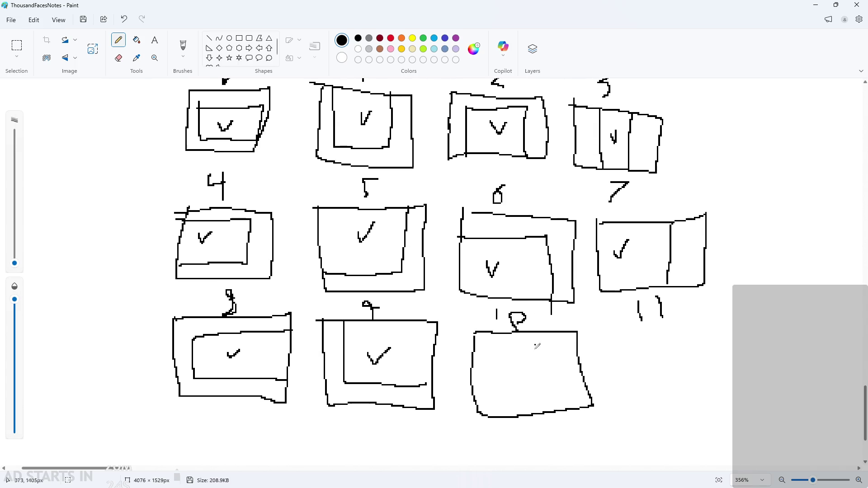
left_click_drag(502, 409, 583, 349)
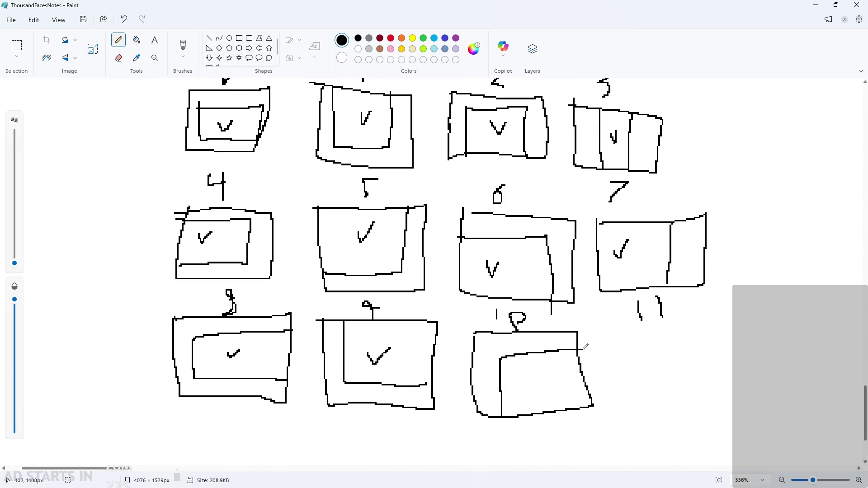
left_click_drag(543, 379, 555, 372)
scroll("up", 3)
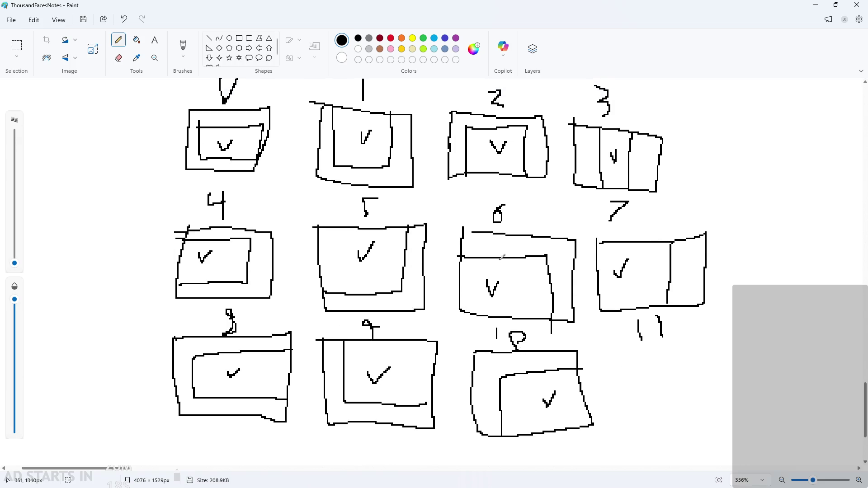
scroll("up", 3)
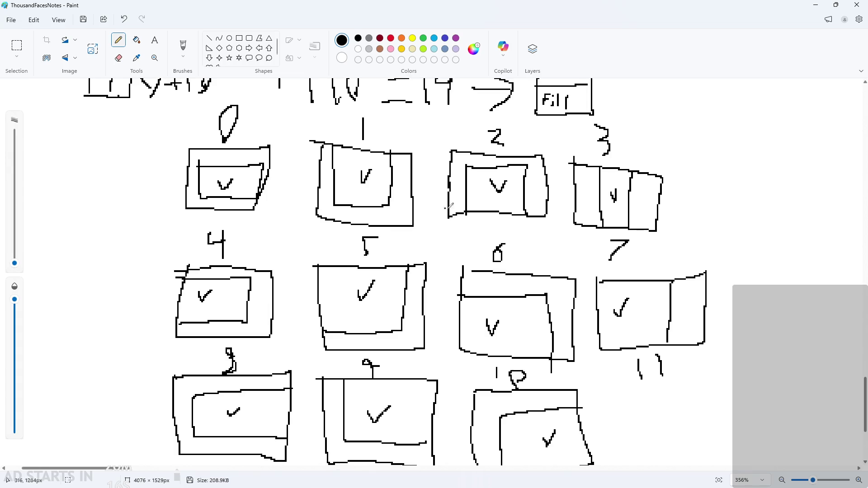
scroll("down", 3)
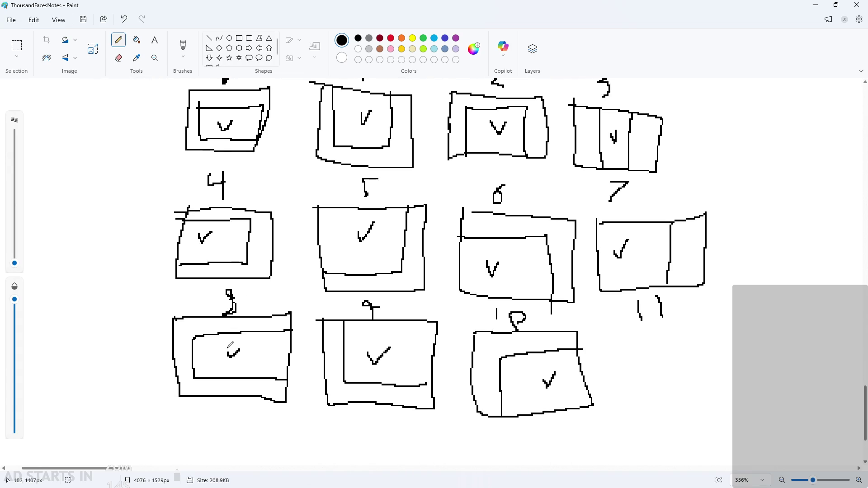
scroll("up", 3)
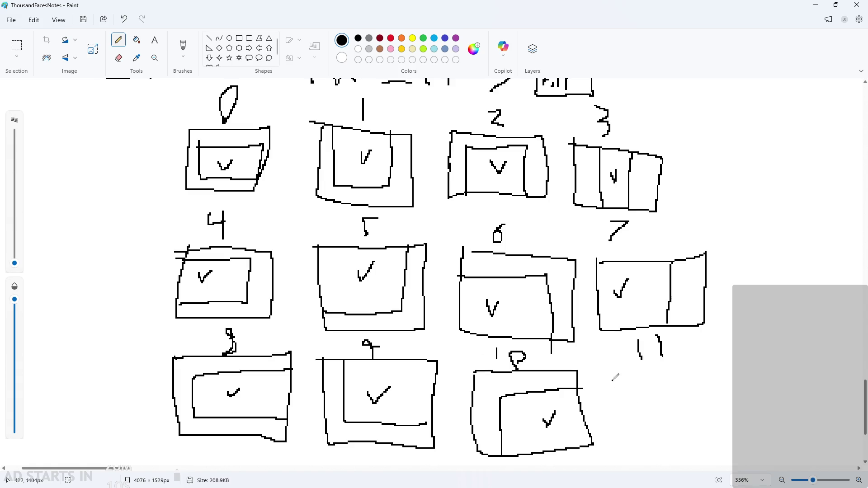
scroll("down", 3)
Step: Draw box 11 split by a vertical line and tick its right section
left_click_drag(614, 332, 645, 395)
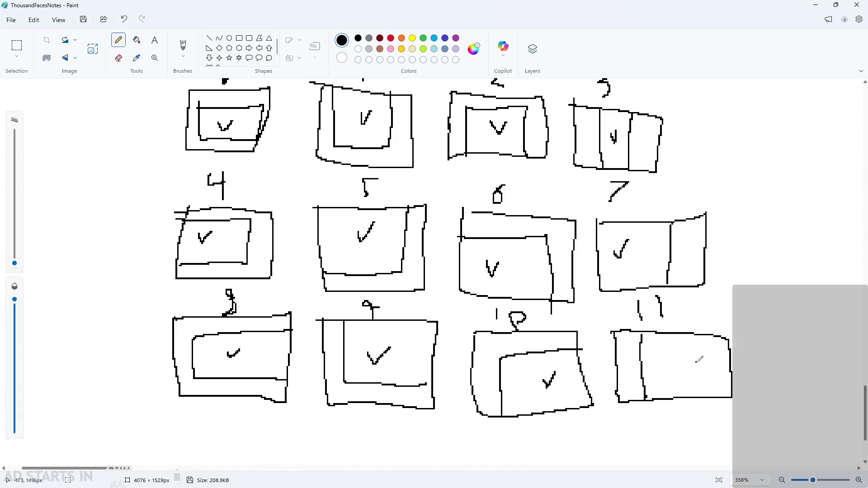
left_click_drag(699, 359, 681, 370)
scroll("down", 3)
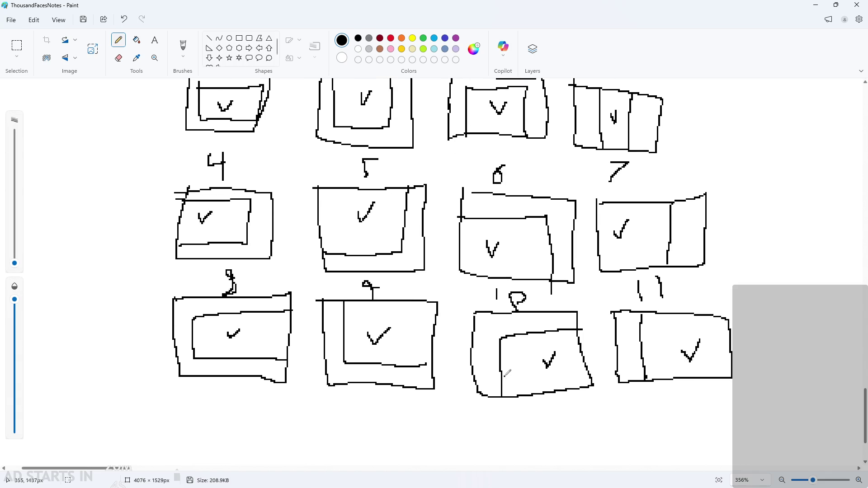
scroll("up", 3)
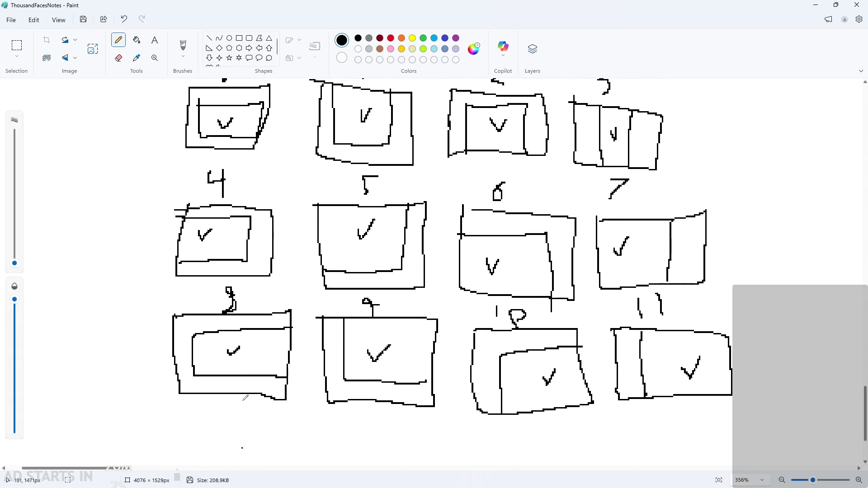
scroll("down", 3)
scroll("down", 3)
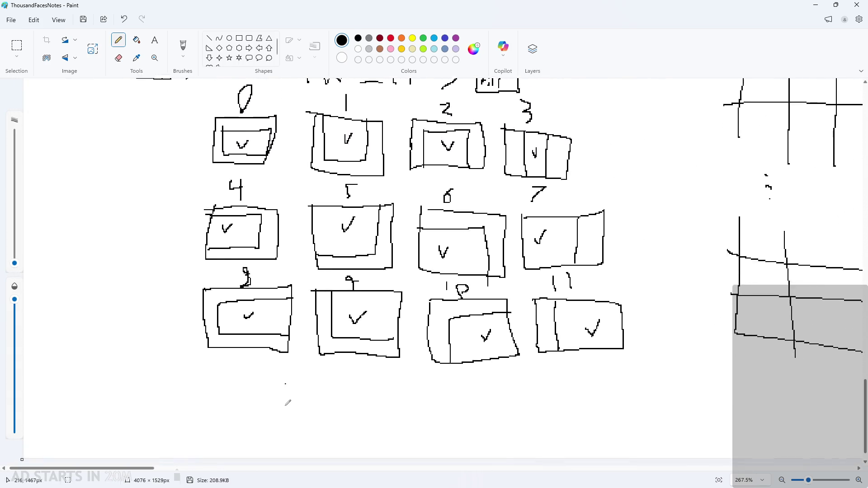
scroll("up", 3)
scroll("up", 3)
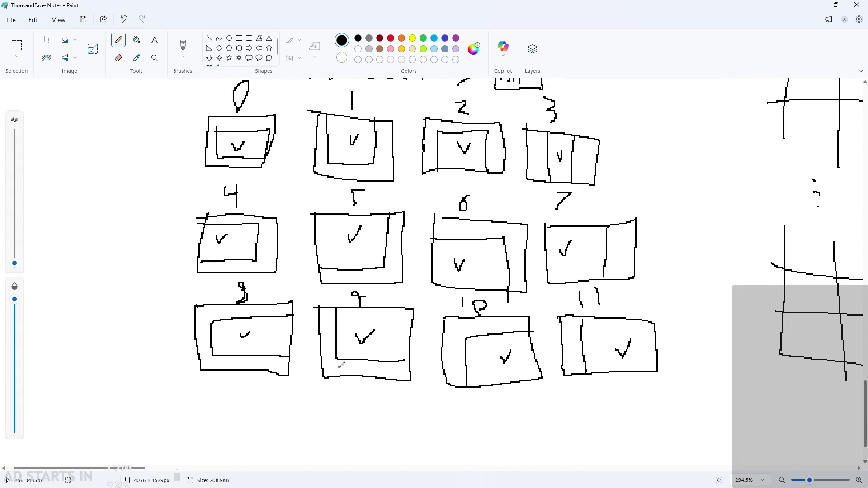
scroll("down", 3)
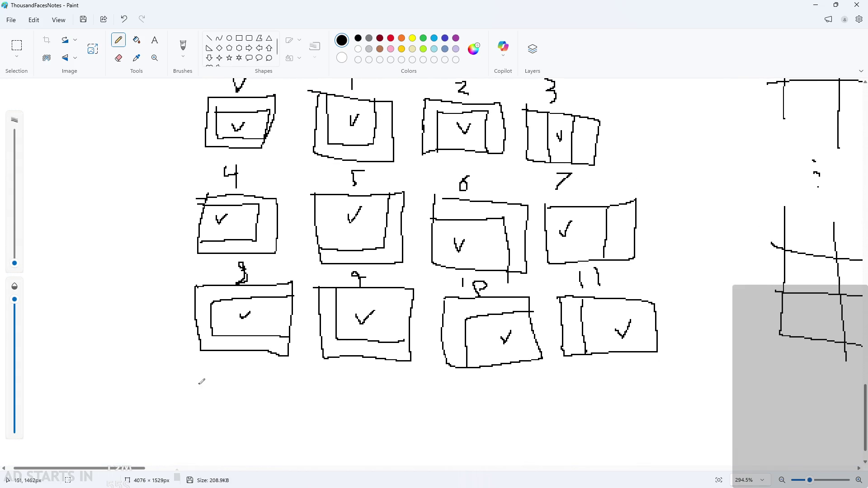
Step: Write the labels 12, 13, 14 and 15 and start box 12 beneath them
left_click_drag(200, 378, 251, 373)
left_click_drag(341, 364, 357, 381)
left_click(384, 378)
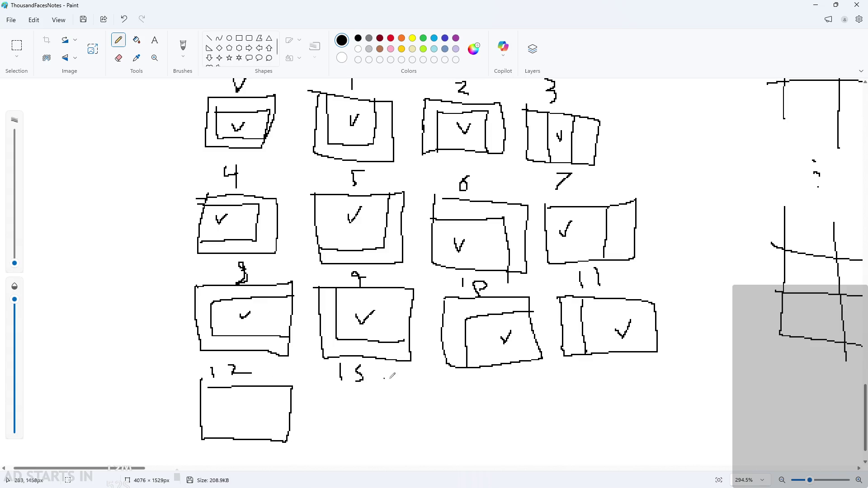
left_click_drag(484, 373, 506, 378)
left_click_drag(508, 370, 509, 386)
left_click_drag(599, 368, 619, 388)
left_click_drag(319, 387, 319, 395)
Step: Draw empty boxes under labels 13, 14 and 15, undoing a stray stroke on the 13
left_click_drag(476, 408, 473, 407)
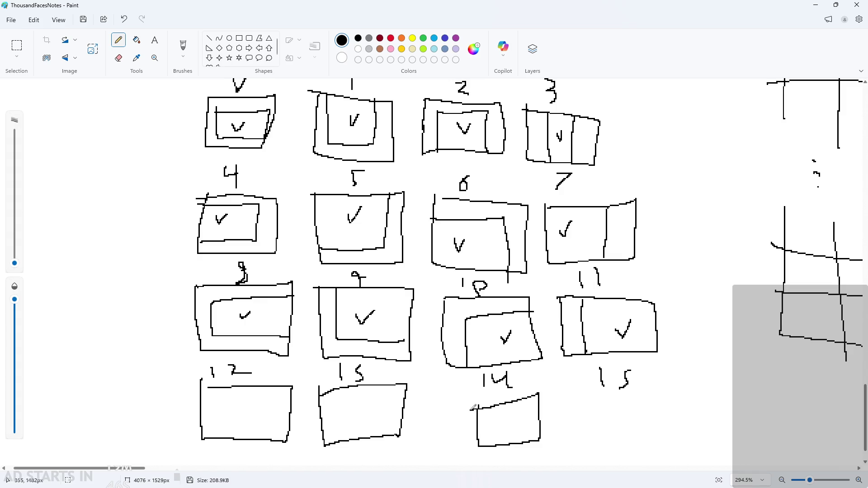
left_click_drag(590, 399, 580, 400)
left_click_drag(357, 361, 365, 368)
key("ctrl+z")
scroll("up", 3)
scroll("down", 3)
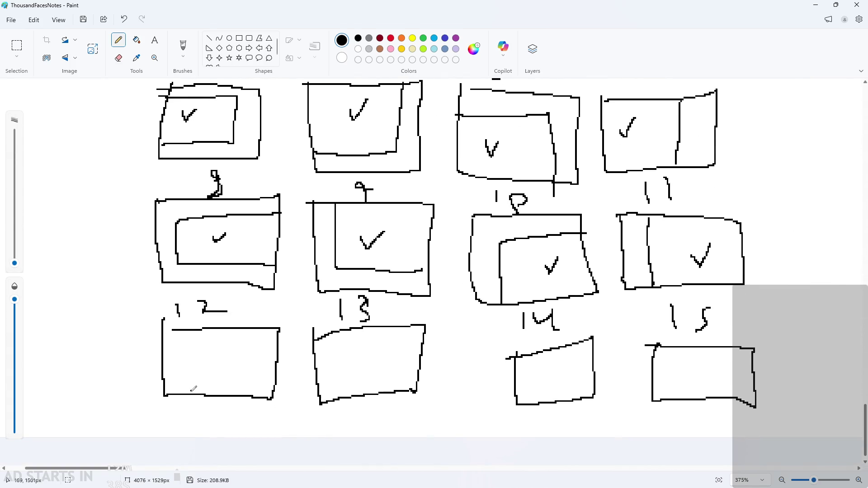
scroll("down", 3)
scroll("down", 3)
scroll("up", 3)
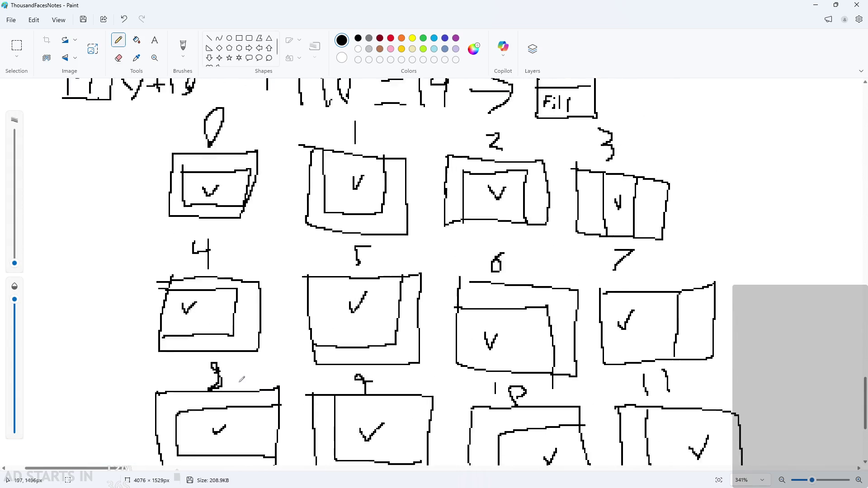
scroll("down", 3)
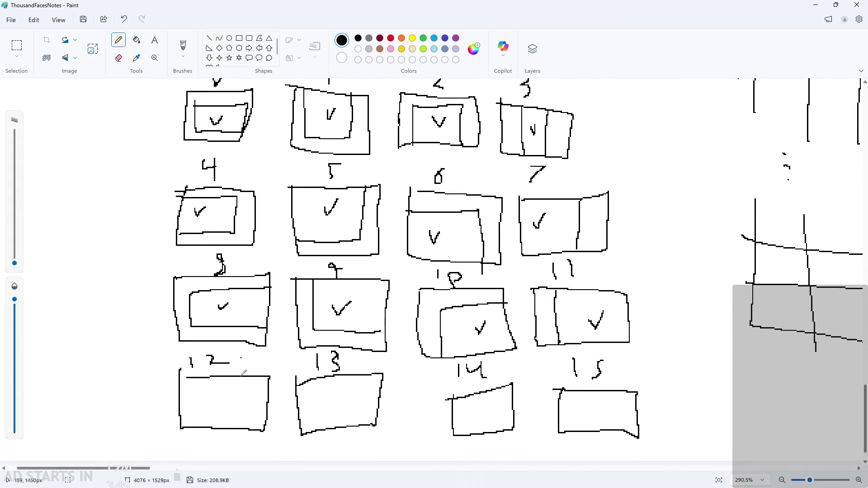
scroll("up", 3)
scroll("down", 3)
scroll("down", 3)
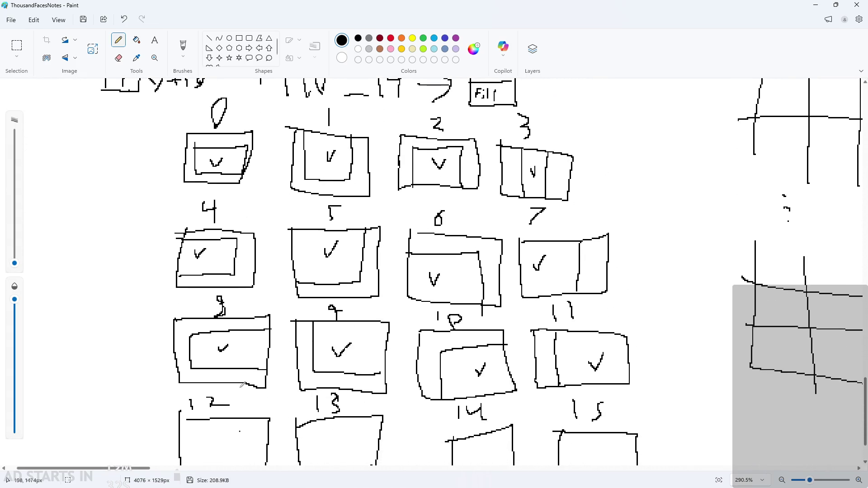
Step: Draw two horizontal lines across box 12 and tick its middle band
left_click_drag(178, 411, 267, 416)
left_click_drag(182, 437, 267, 432)
left_click_drag(210, 422, 226, 412)
scroll("down", 3)
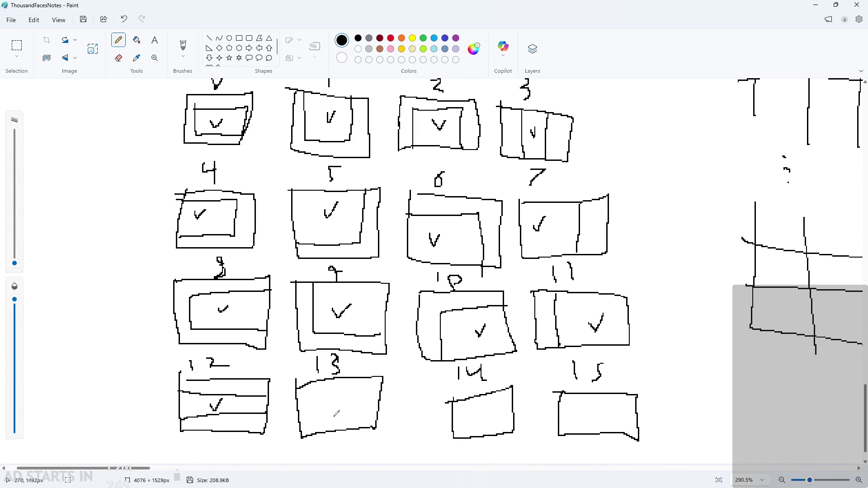
scroll("up", 3)
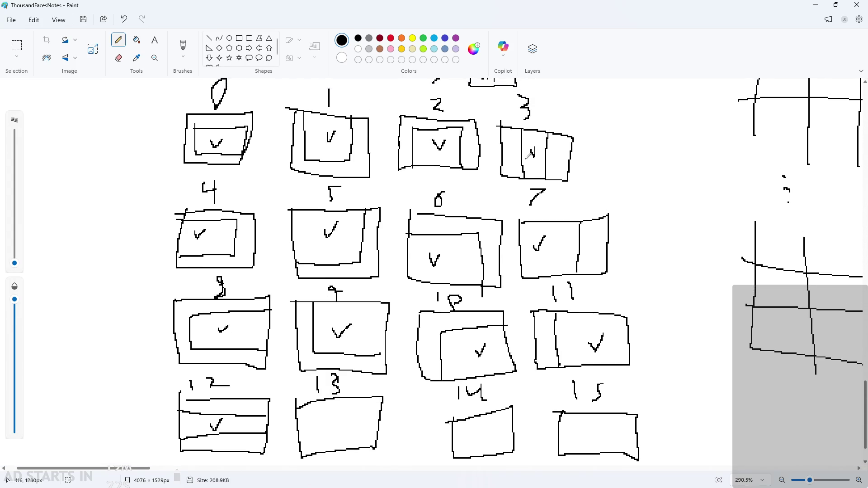
scroll("down", 3)
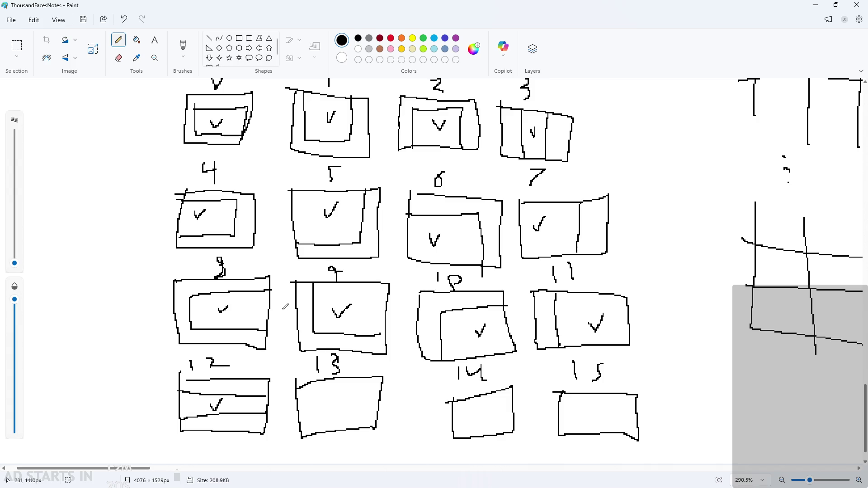
scroll("up", 3)
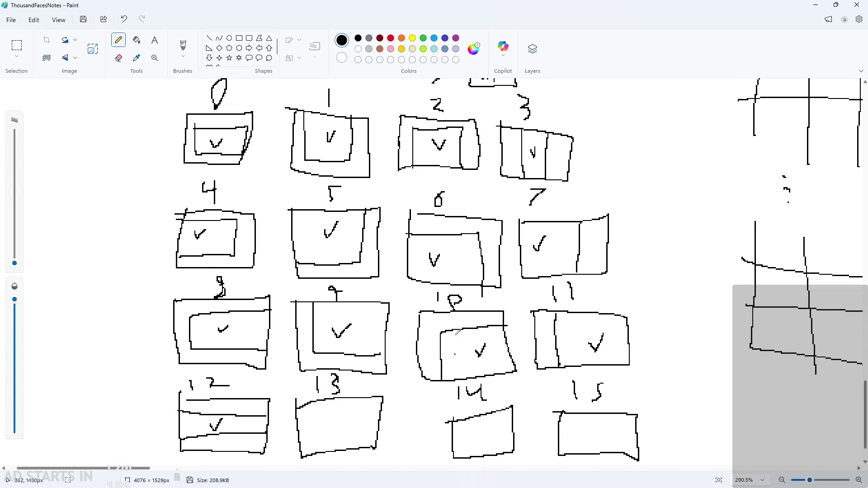
scroll("down", 3)
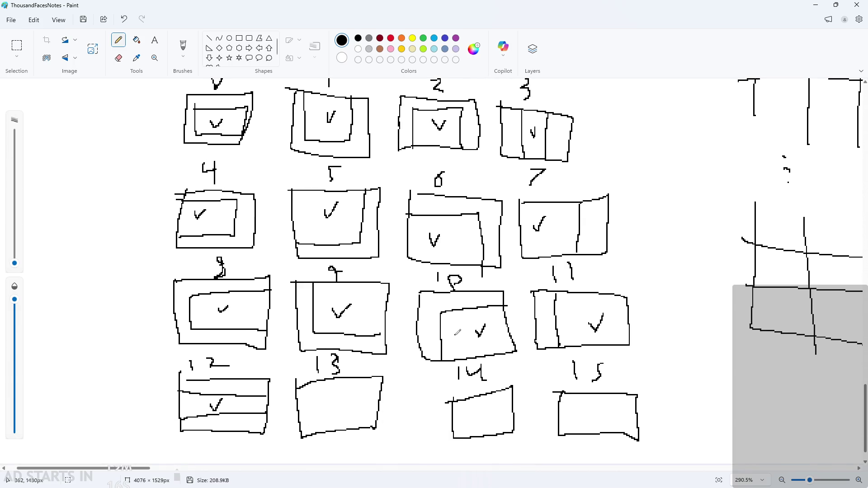
scroll("up", 3)
scroll("down", 3)
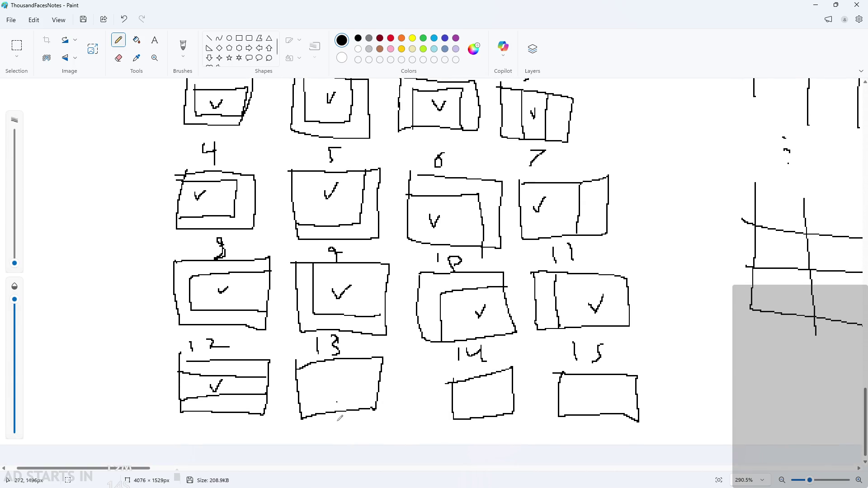
scroll("up", 3)
scroll("down", 3)
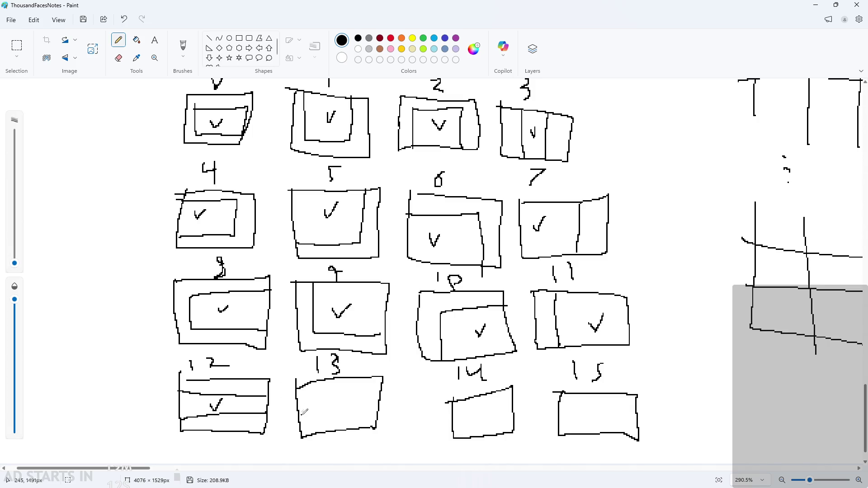
Step: Draw a horizontal line across box 13 and tick its upper section
left_click_drag(295, 416, 382, 409)
left_click_drag(321, 393, 339, 383)
scroll("up", 3)
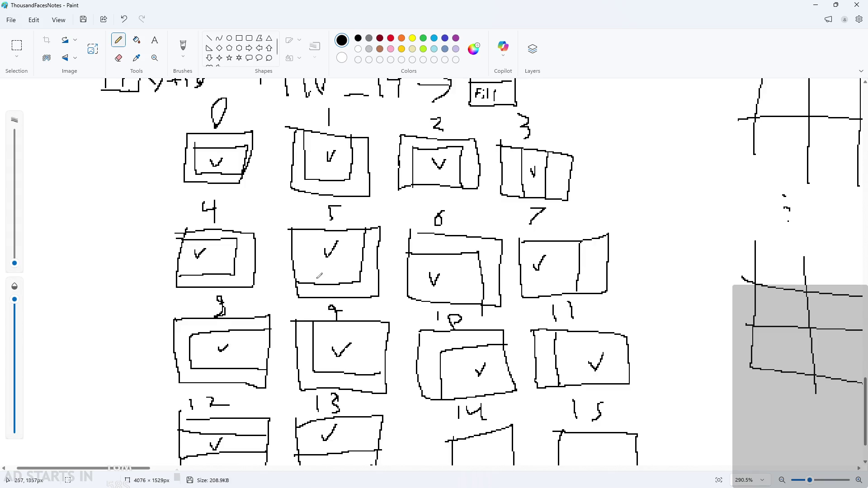
scroll("down", 3)
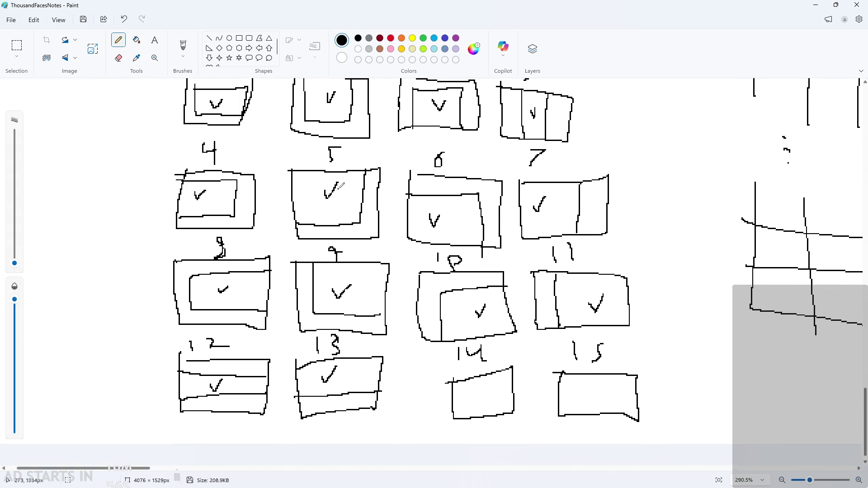
Step: Erase the box under label 14 with a rectangular selection and redraw it freehand
scroll("up", 3)
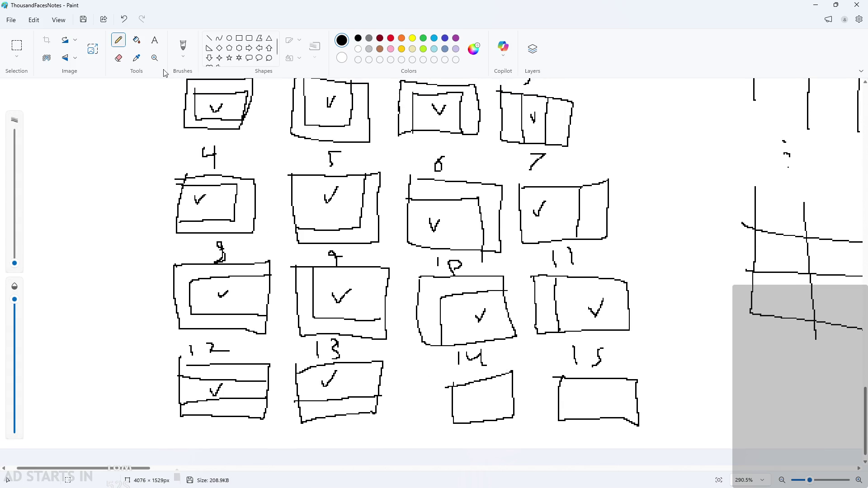
left_click(23, 44)
left_click_drag(433, 370, 415, 368)
key("Delete")
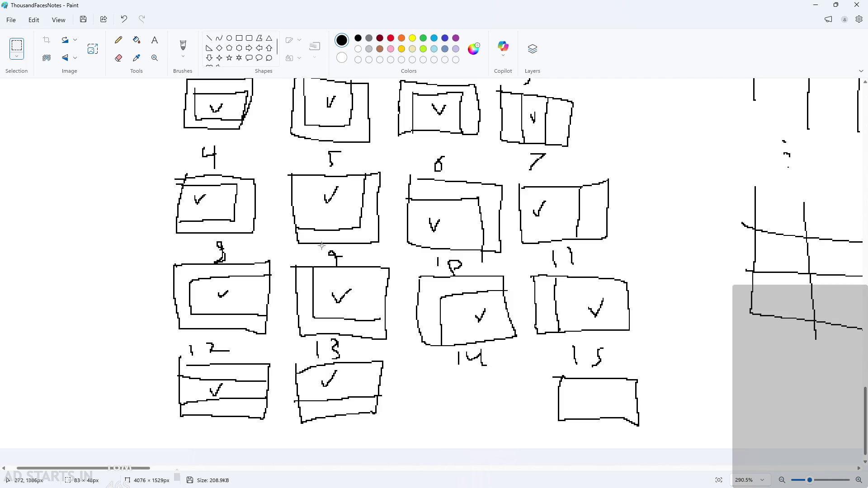
left_click(118, 40)
left_click_drag(426, 367, 406, 372)
scroll("up", 3)
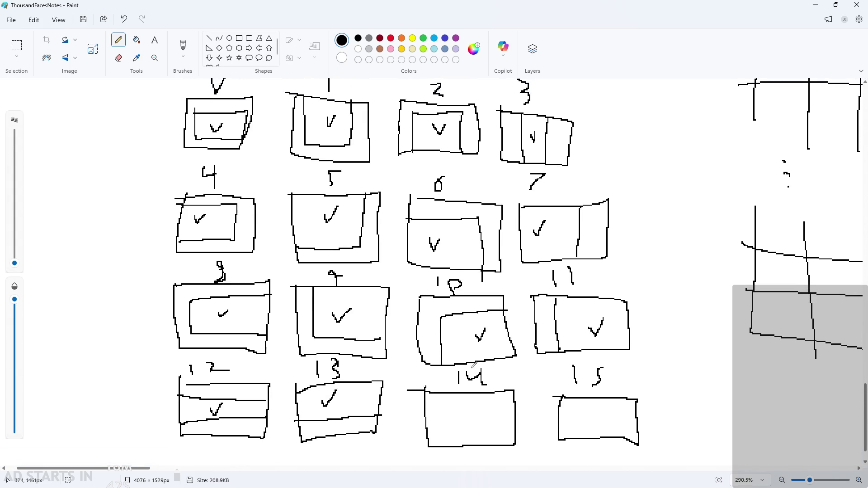
scroll("down", 3)
scroll("up", 3)
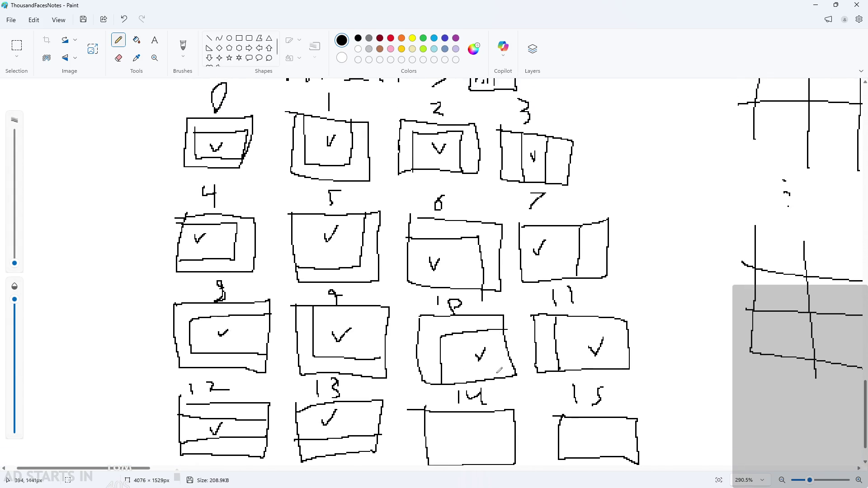
scroll("down", 3)
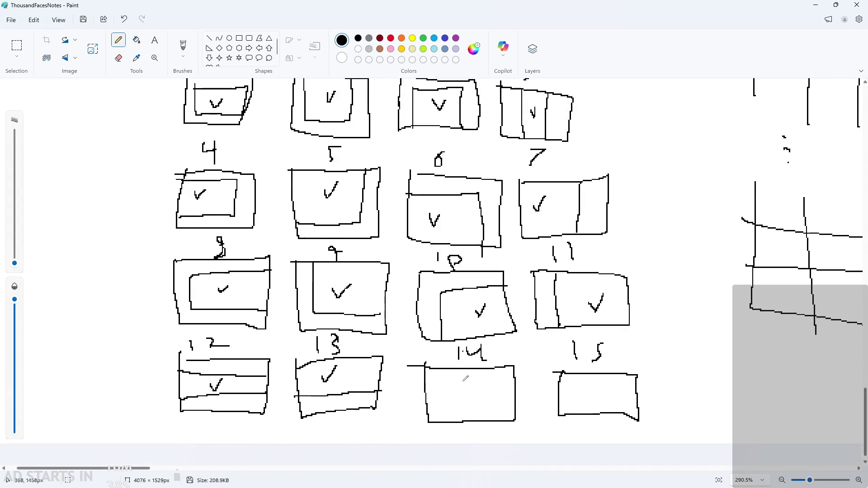
Step: Draw a horizontal line across box 14, then tick boxes 14 and 15
left_click_drag(419, 369, 524, 372)
left_click_drag(460, 387, 480, 373)
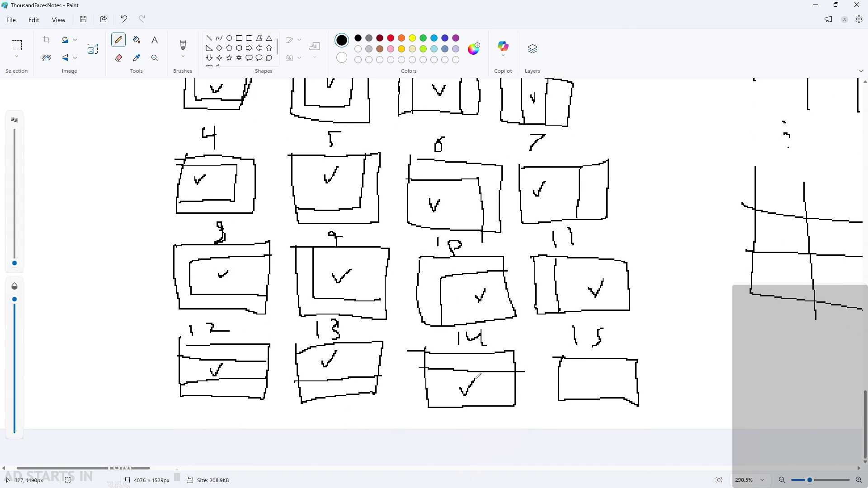
scroll("up", 3)
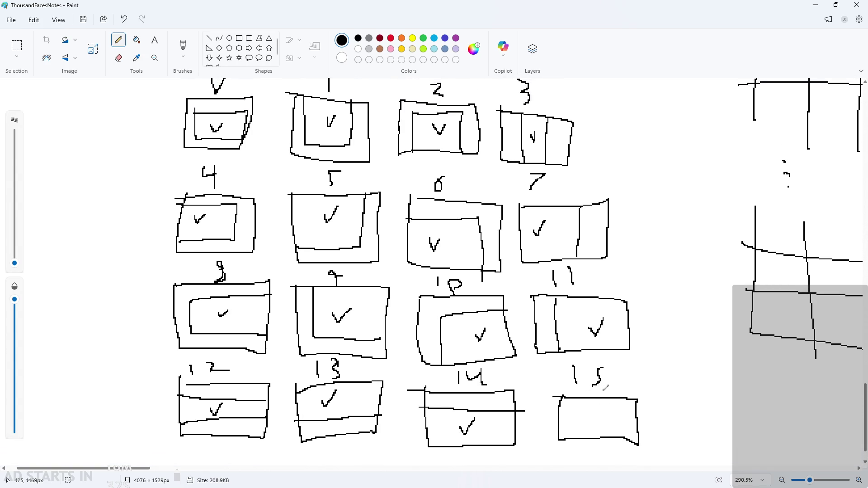
scroll("up", 3)
scroll("down", 3)
scroll("up", 3)
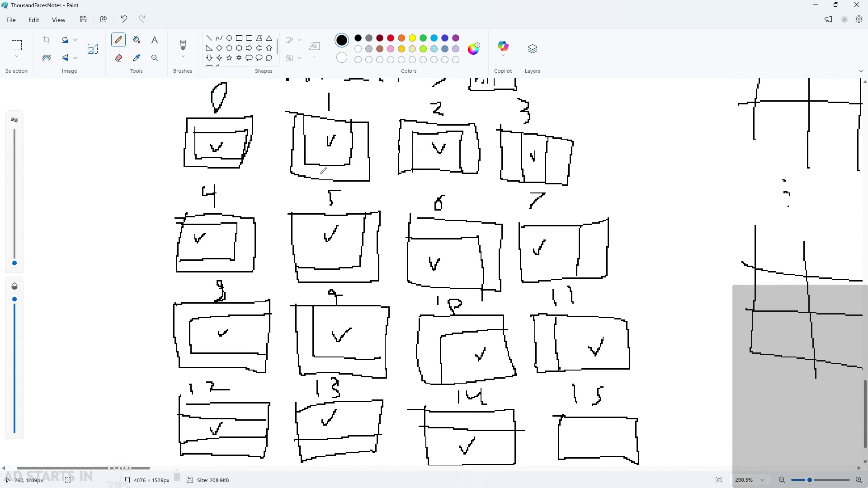
scroll("down", 3)
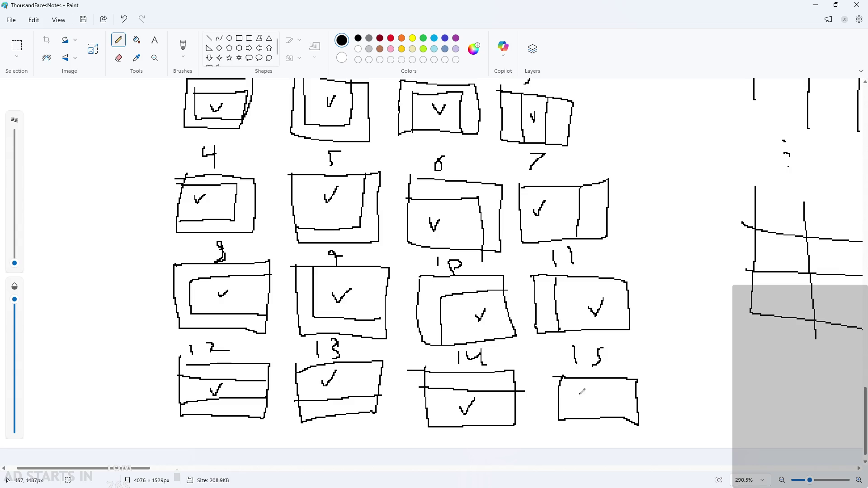
left_click_drag(583, 394, 604, 389)
scroll("down", 3)
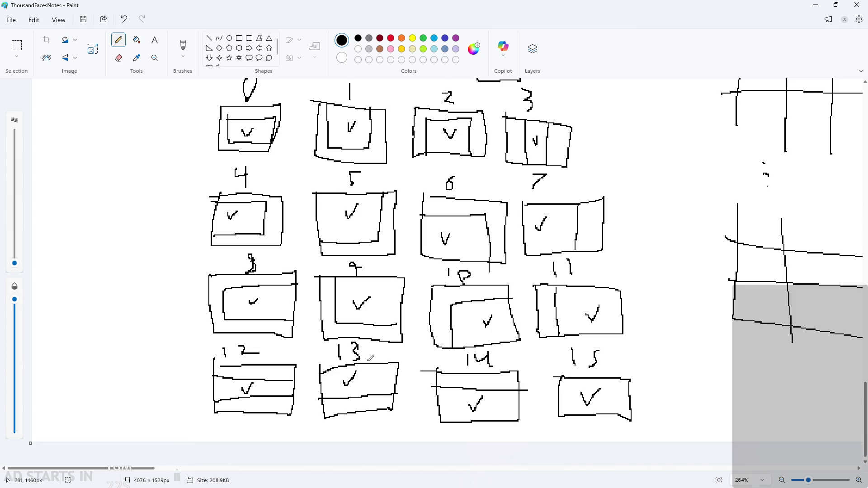
scroll("down", 3)
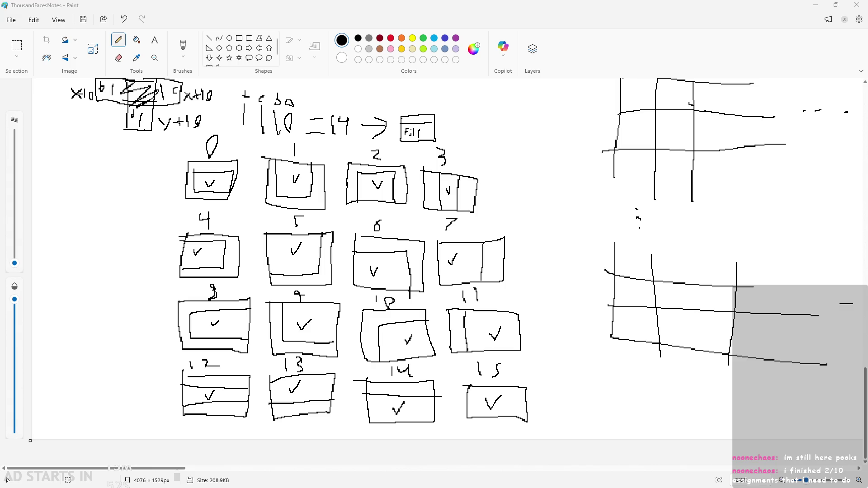
Step: Snip a rectangular region of the numbered tile-case chart with Win+Shift+S
scroll("up", 3)
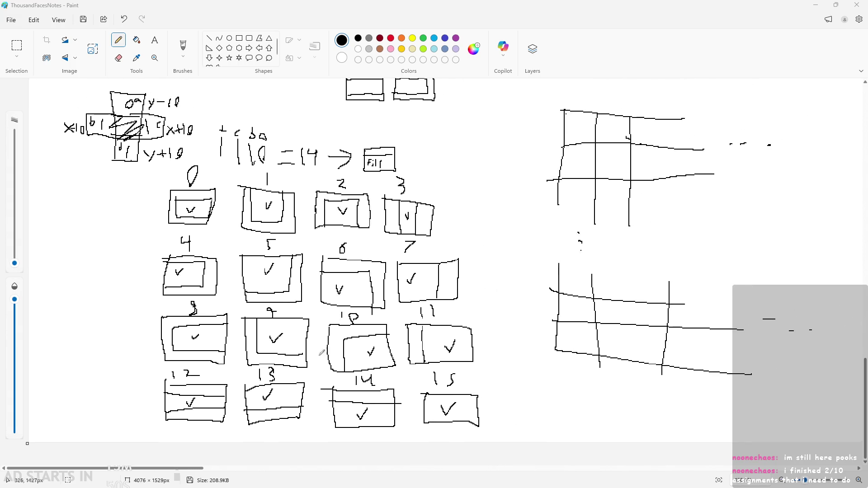
scroll("right", 3)
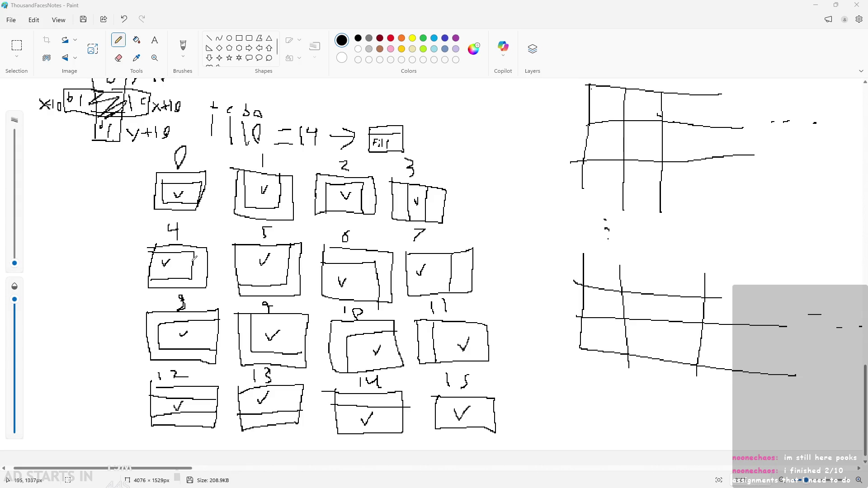
key("super+shift+s")
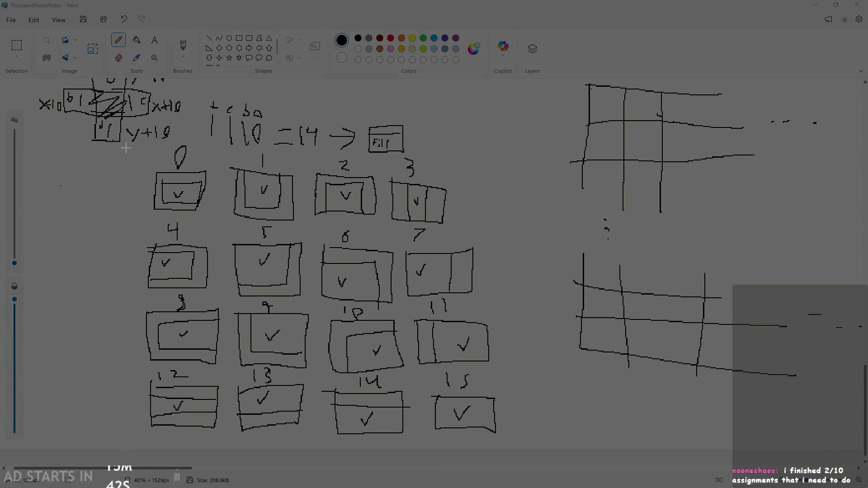
left_click_drag(127, 138, 521, 439)
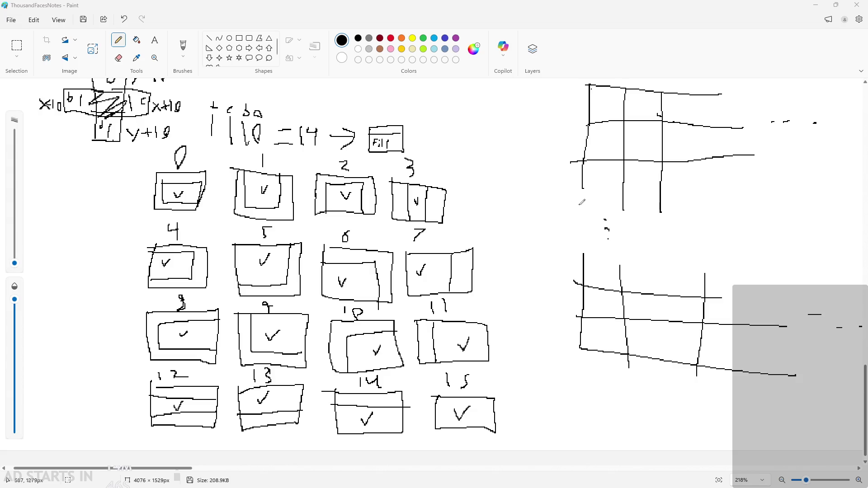
Step: Draw an x beside labels 3 and 12, then minimize Paint to return to GameMaker
scroll("down", 3)
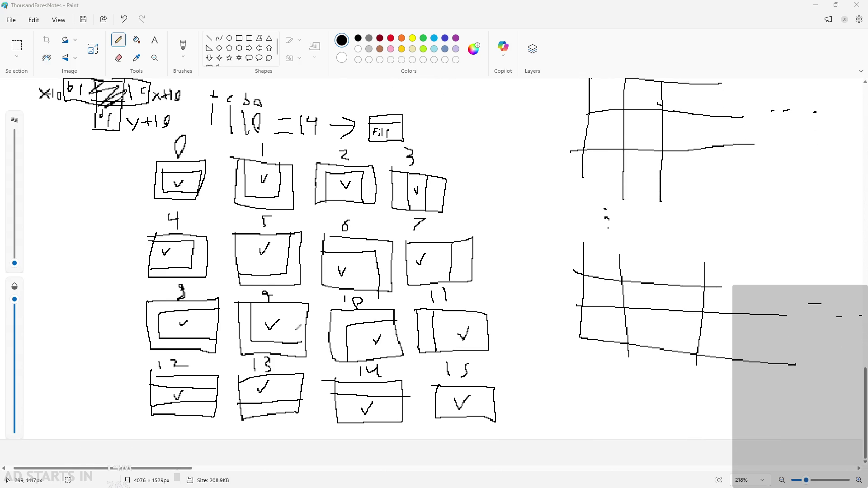
scroll("up", 3)
scroll("down", 3)
left_click_drag(425, 153, 425, 165)
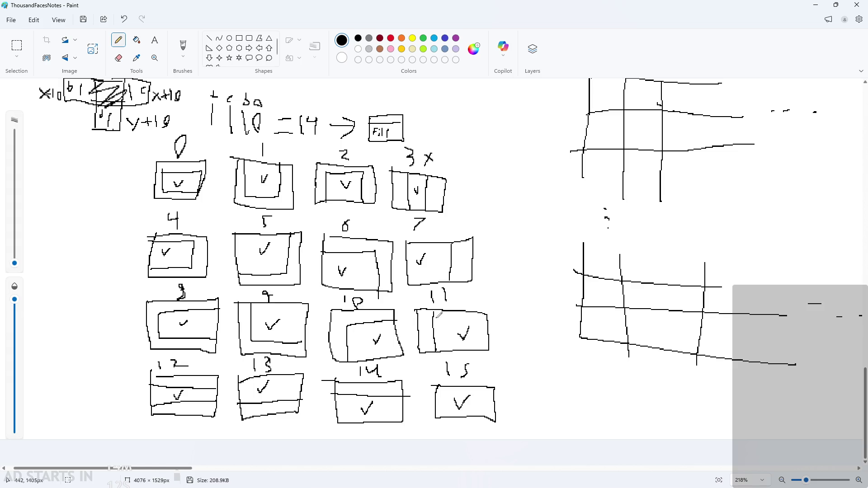
left_click_drag(199, 357, 199, 369)
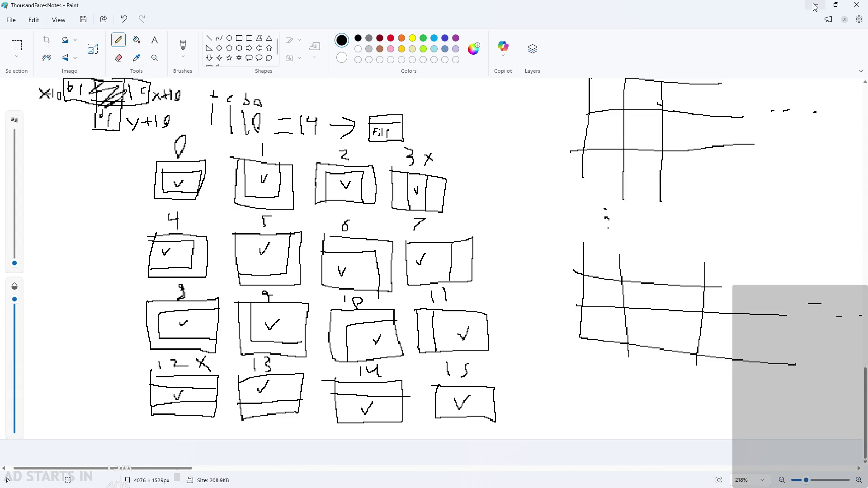
left_click(815, 8)
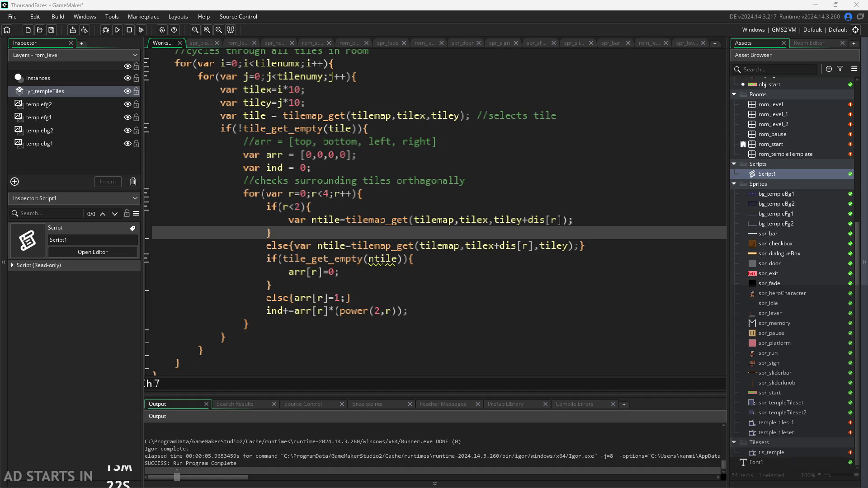
left_click(207, 30)
left_click(480, 320)
Step: Add a new line after the ind+= line reading tile_set_index(tile,ind); using autocomplete
left_click(480, 311)
key("Return")
type("le_set")
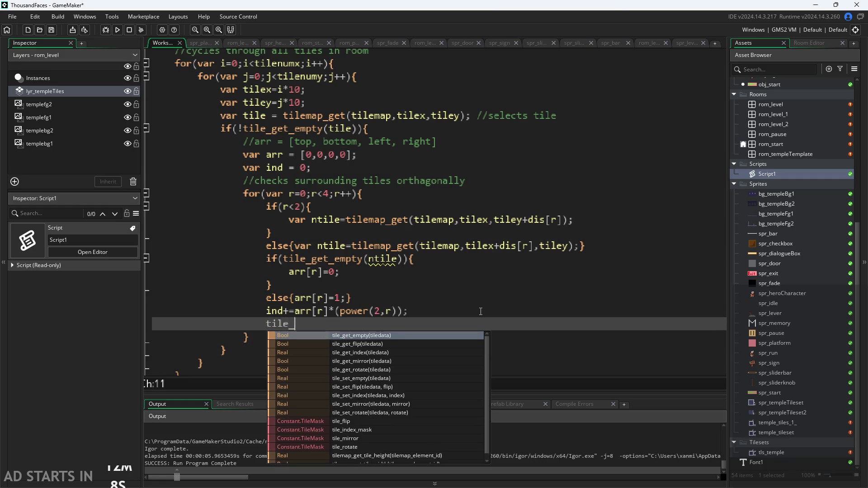
key("Down")
key("Down")
key("Return")
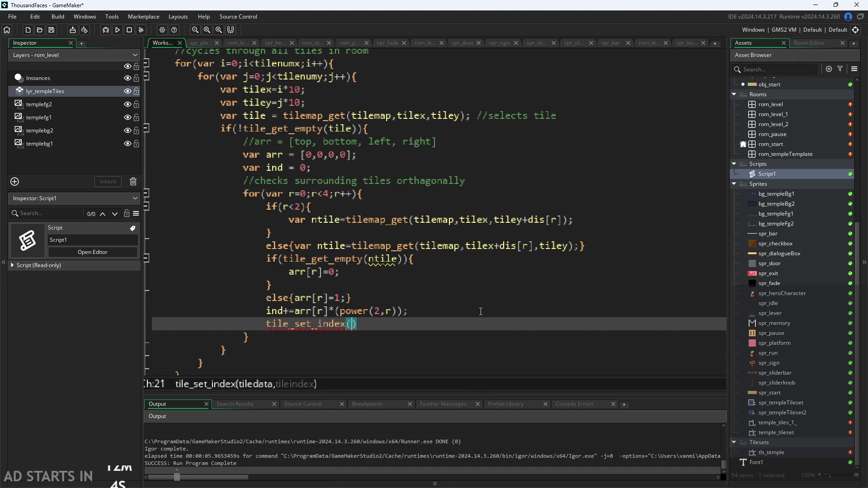
type("tile,")
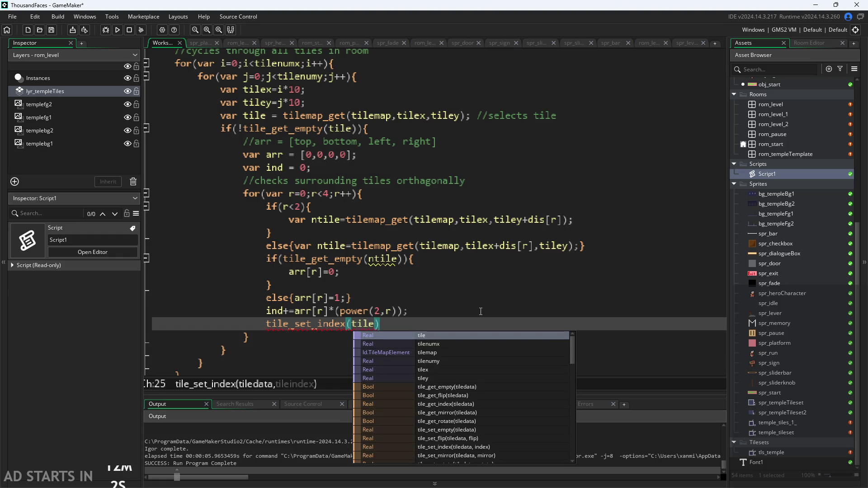
type("ind);")
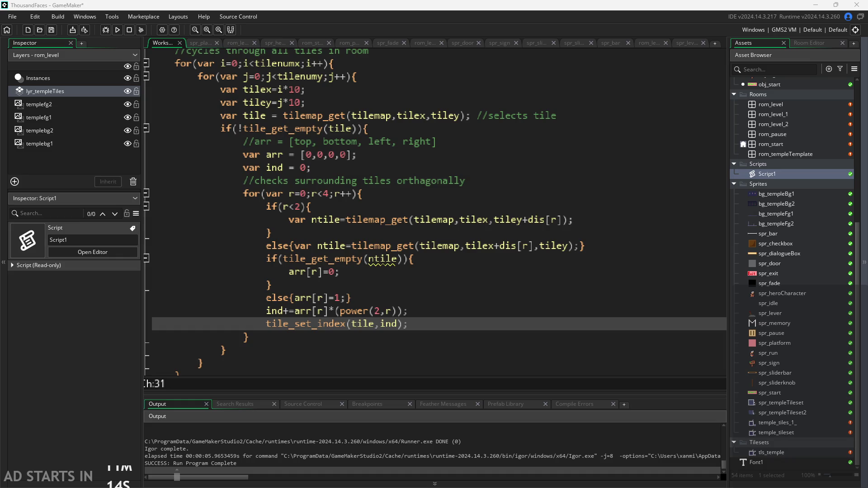
left_click(474, 326)
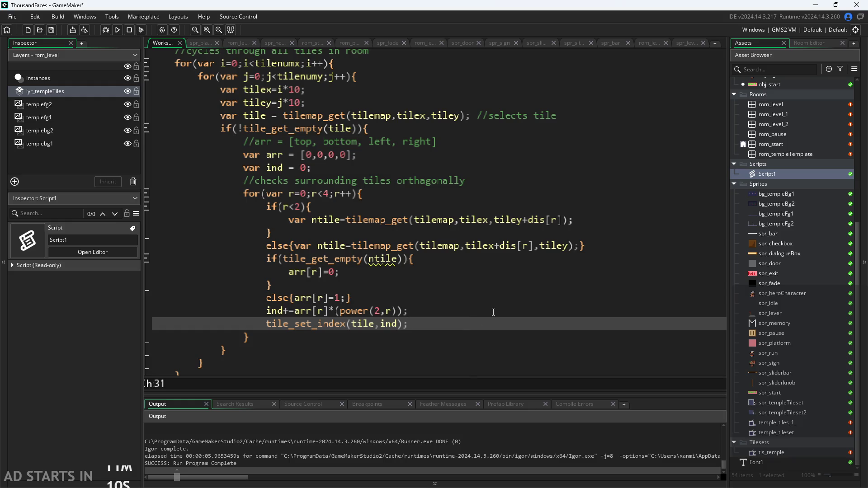
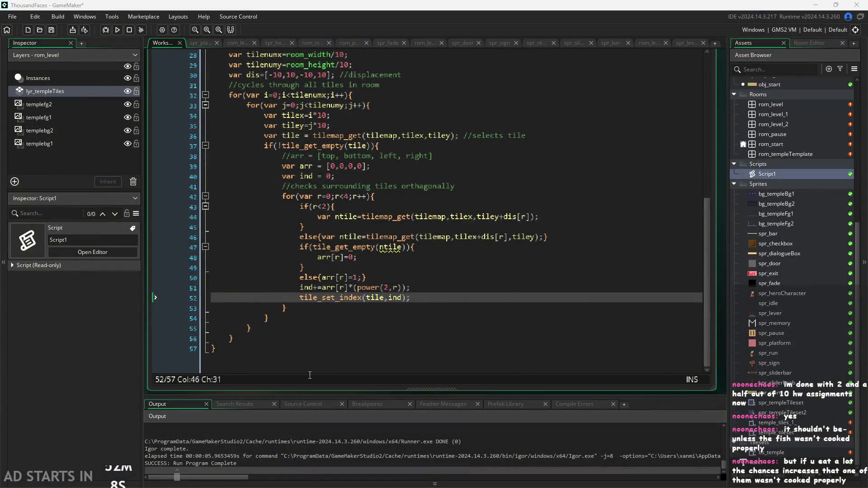
Step: Review lines 47–53 of the autotile script, including the empty-tile check
left_click(436, 288)
left_click(440, 296)
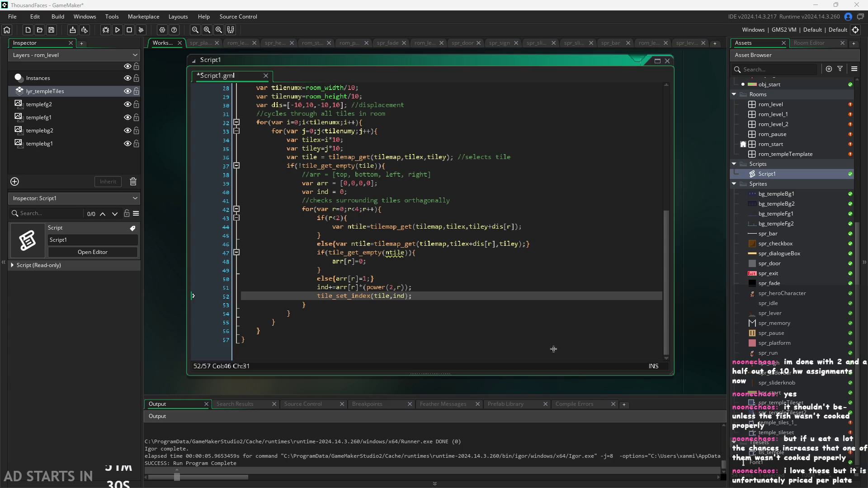
key("Up")
key("Up")
key("Down")
key("Down")
key("Down")
left_click(512, 296)
left_click(515, 288)
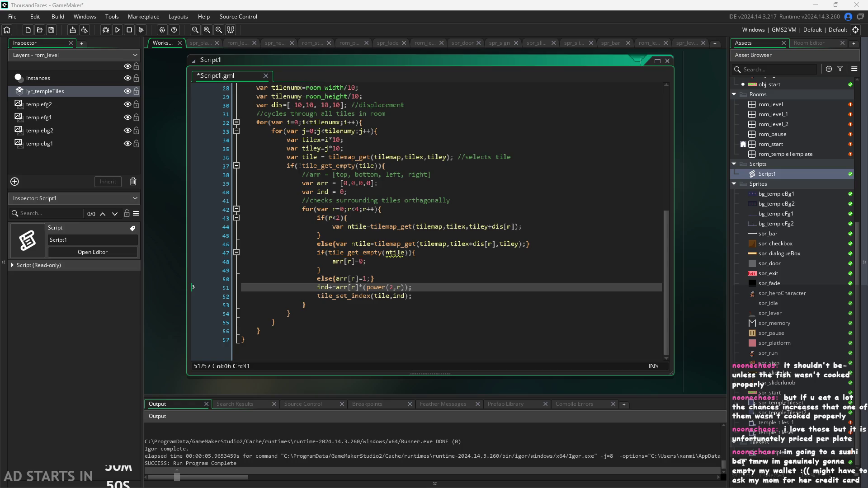
key("Up")
key("Up")
key("Up")
key("End")
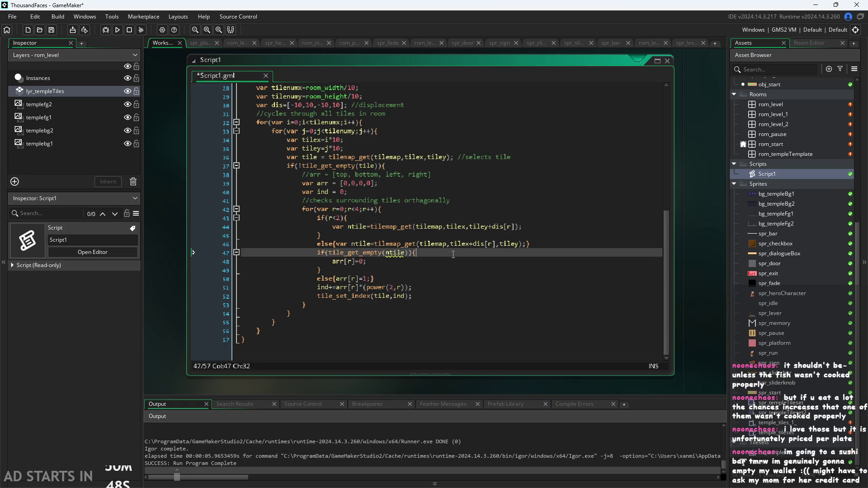
key("Down")
key("Down")
key("Down")
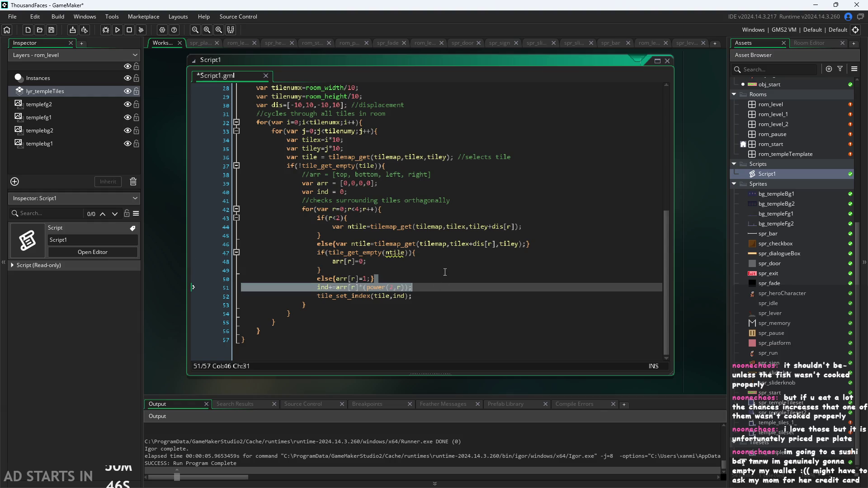
left_click(445, 271)
key("Down")
key("Down")
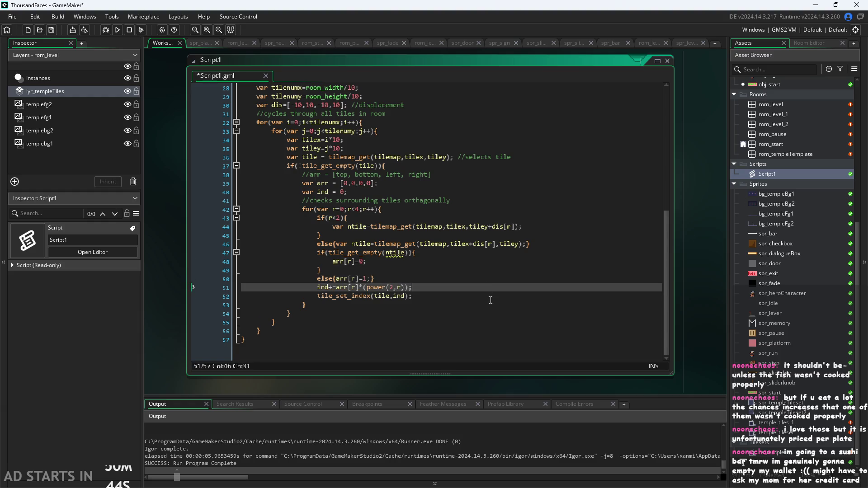
key("Down")
key("Up")
key("Up")
key("Up")
key("Up")
key("Down")
key("Up")
key("Up")
key("Up")
Step: Step through script lines 44–55, ending at the tile_set_index line
left_click(653, 229)
scroll("up", 3)
scroll("down", 3)
scroll("down", 3)
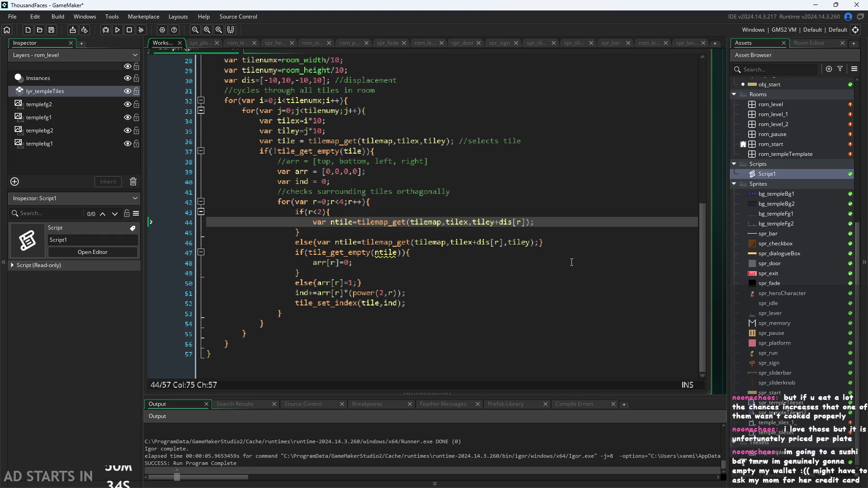
left_click(398, 354)
left_click(392, 334)
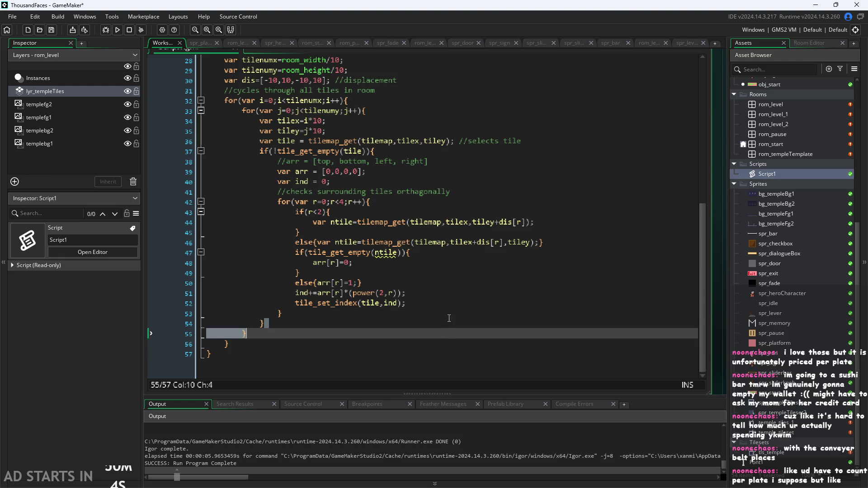
left_click(431, 354)
left_click(431, 344)
left_click(431, 334)
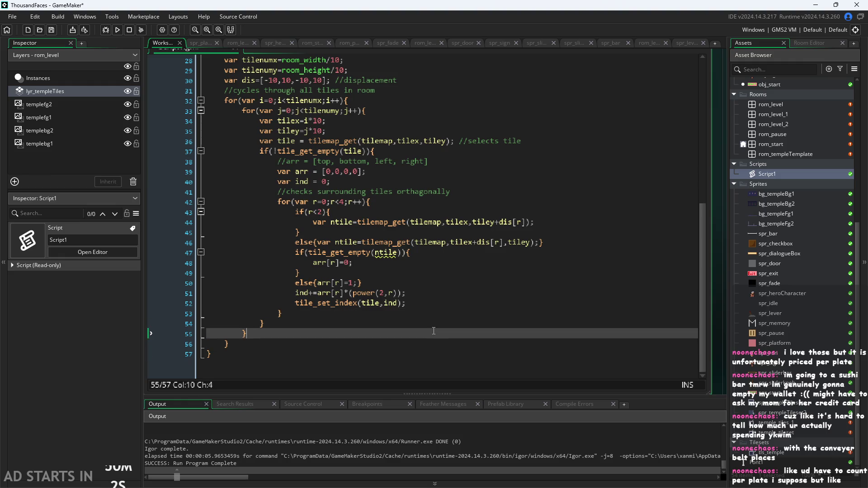
left_click(434, 323)
left_click(438, 314)
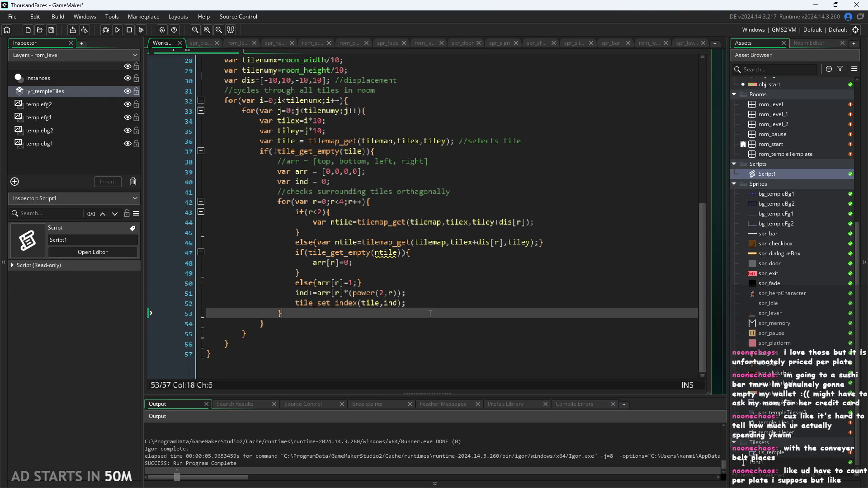
left_click(443, 303)
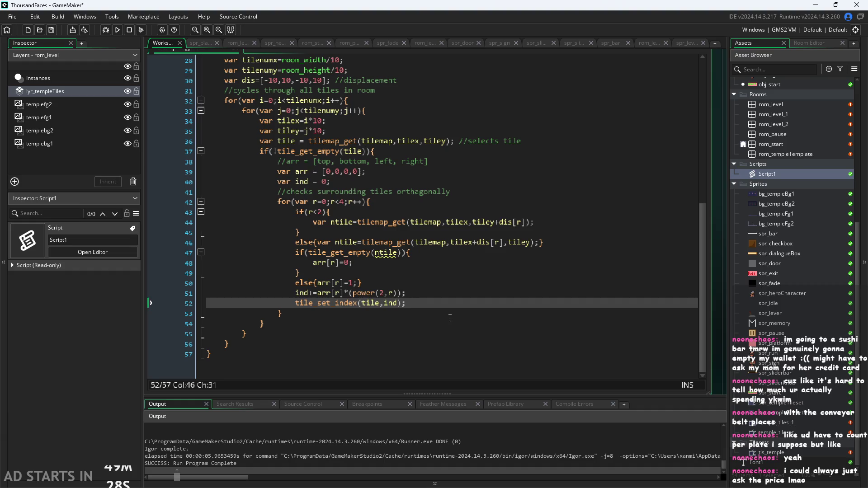
scroll("up", 3)
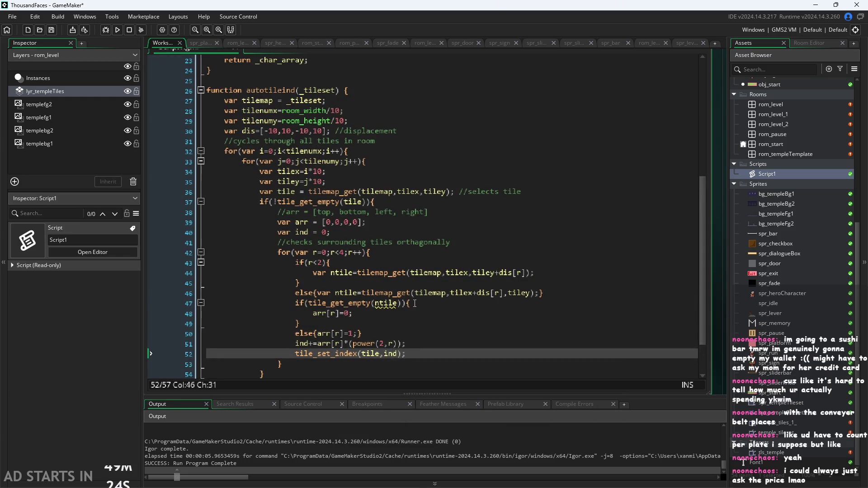
scroll("down", 3)
left_click(437, 263)
key("Down")
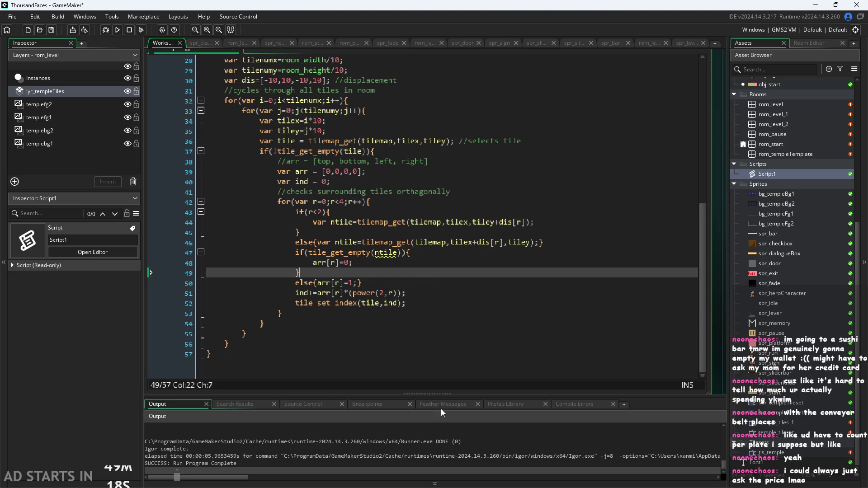
left_click(443, 333)
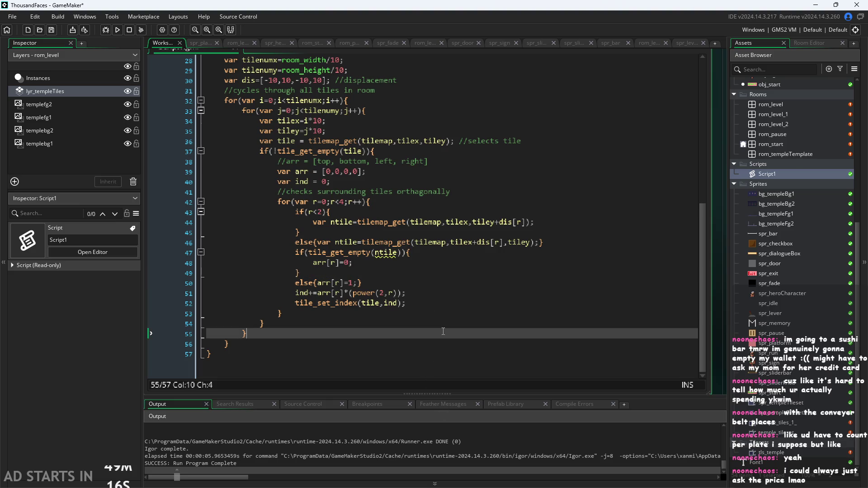
left_click(451, 314)
left_click(455, 293)
left_click(458, 313)
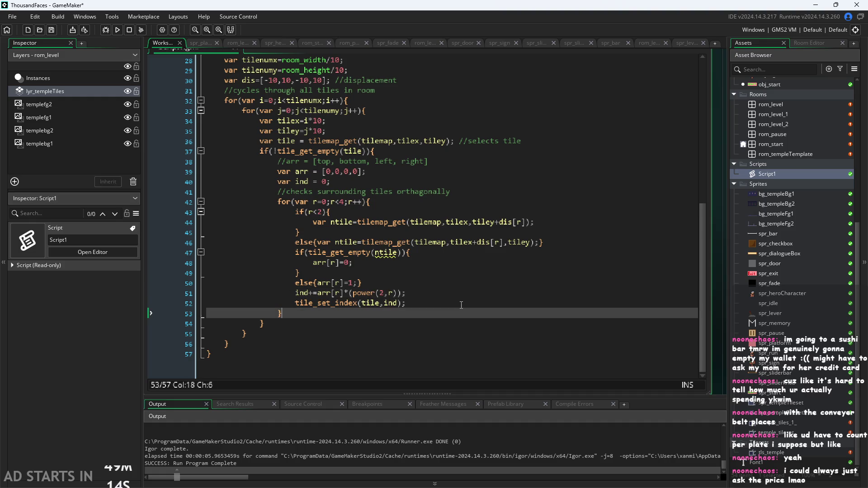
left_click(461, 304)
Step: Check the tile_set_index call's brackets and read its documentation popup
scroll("up", 3)
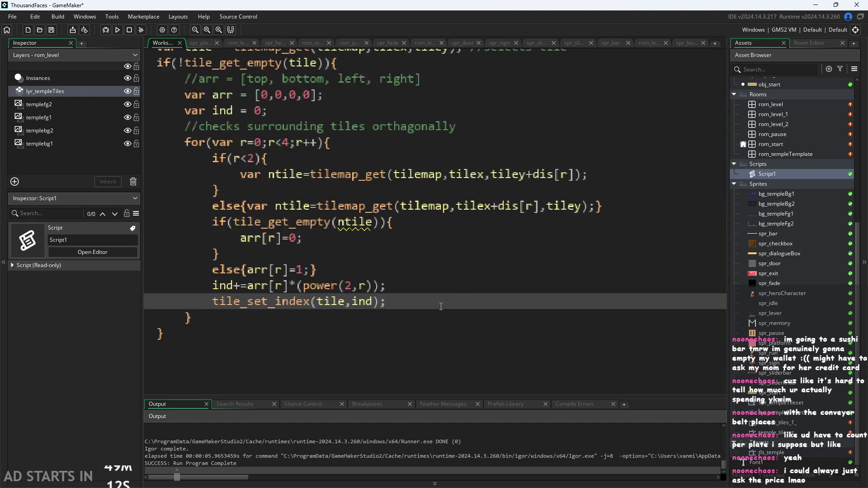
scroll("down", 3)
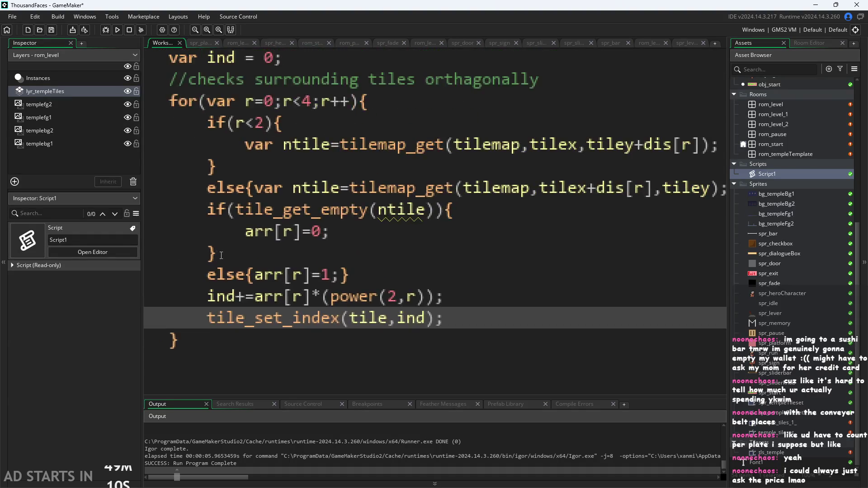
scroll("down", 3)
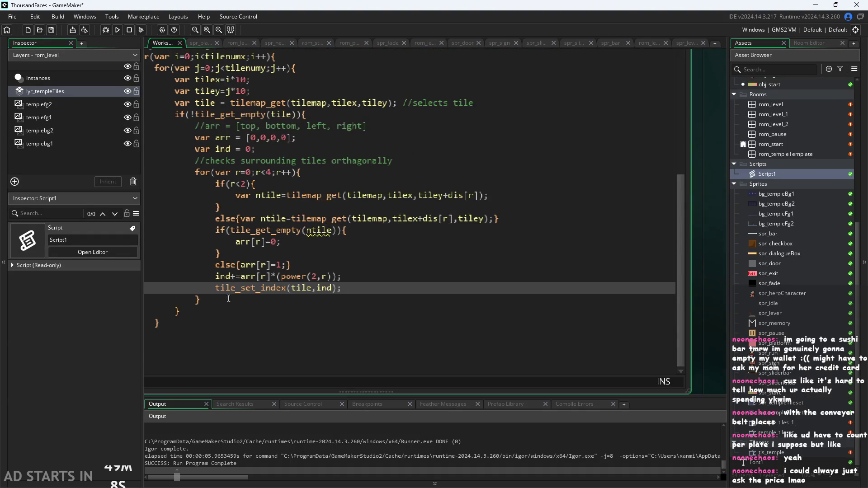
key("Down")
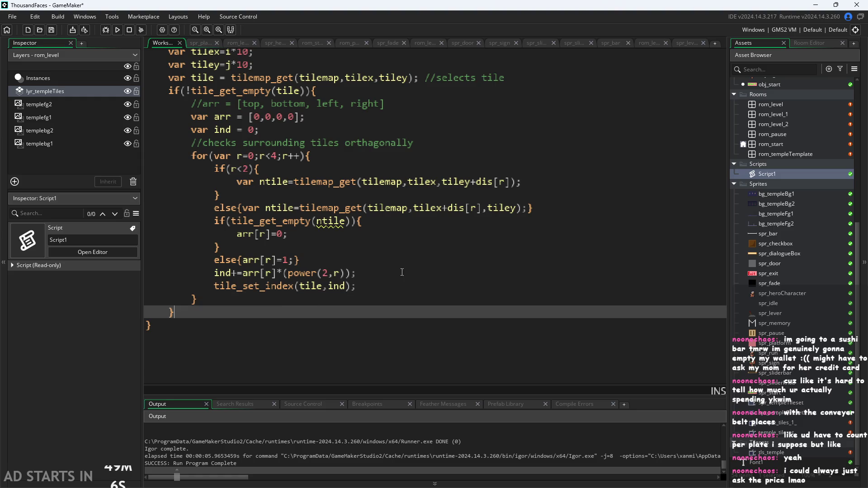
key("Up")
key("Down")
left_click(272, 289)
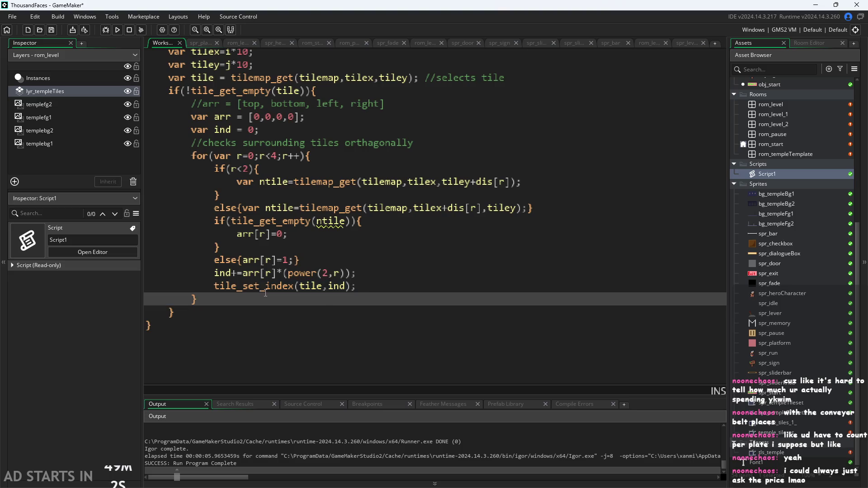
left_click(299, 283)
key("End")
scroll("up", 3)
scroll("down", 3)
scroll("up", 3)
scroll("down", 3)
scroll("up", 3)
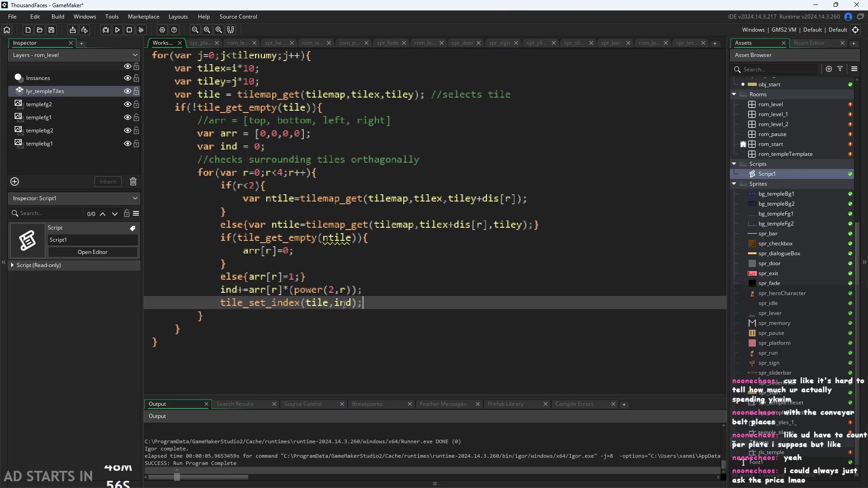
mouse_move(276, 302)
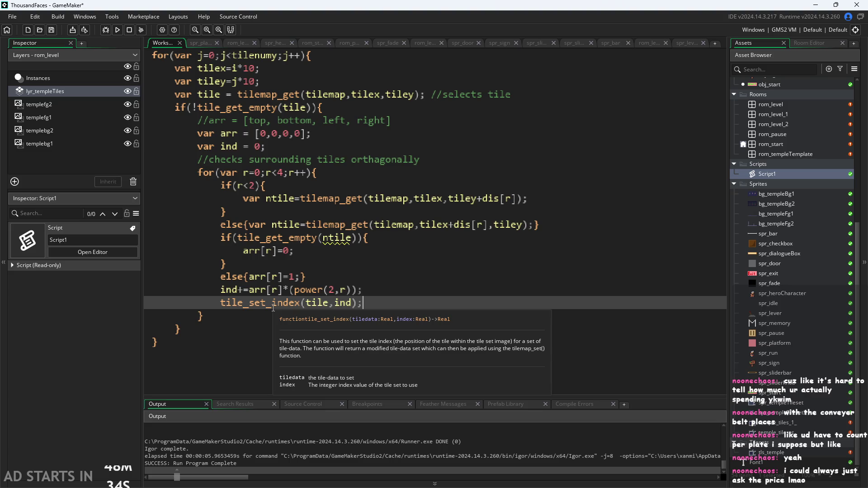
left_click(432, 277)
Step: Review the end of the script and reposition the Script1 window in the workspace
scroll("down", 3)
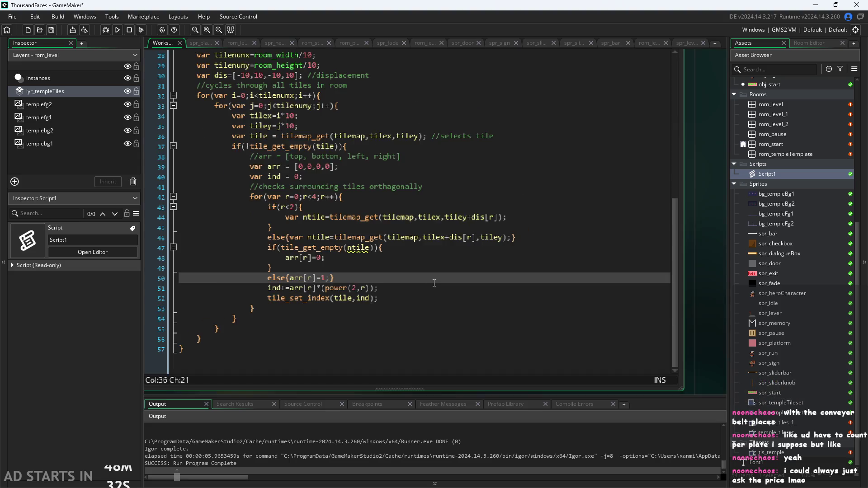
scroll("up", 3)
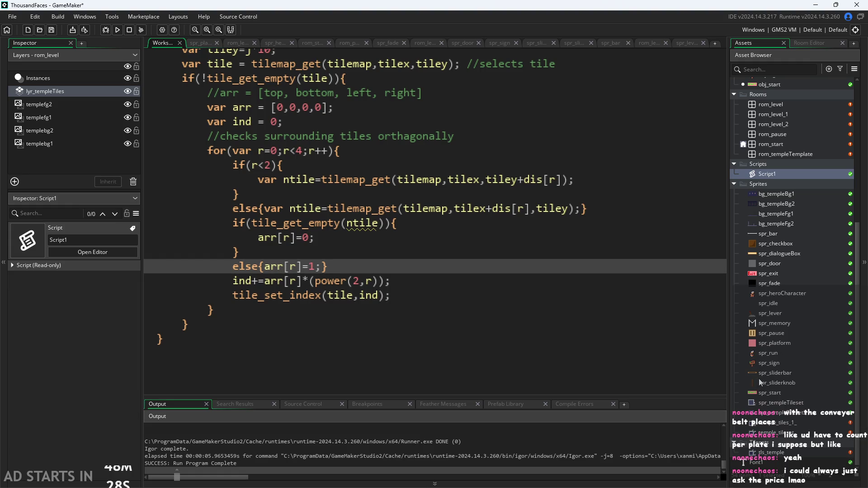
left_click(676, 338)
scroll("down", 3)
scroll("up", 3)
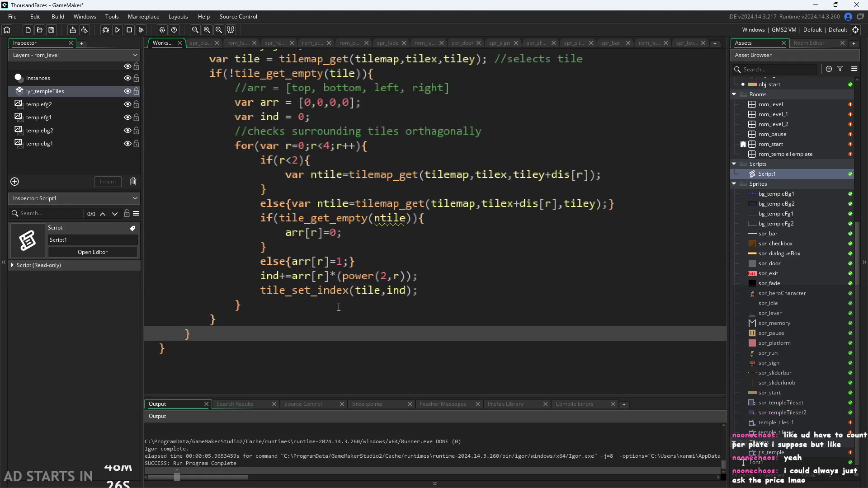
left_click(384, 288)
scroll("down", 3)
key("End")
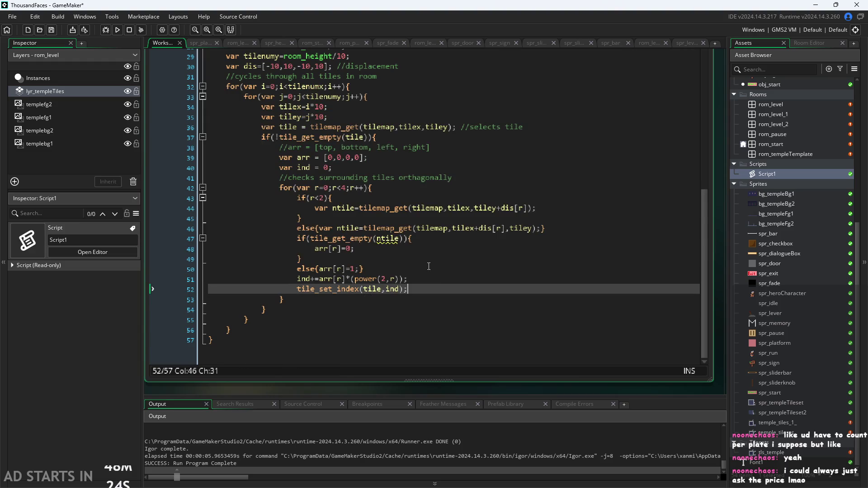
scroll("down", 3)
scroll("up", 3)
scroll("down", 3)
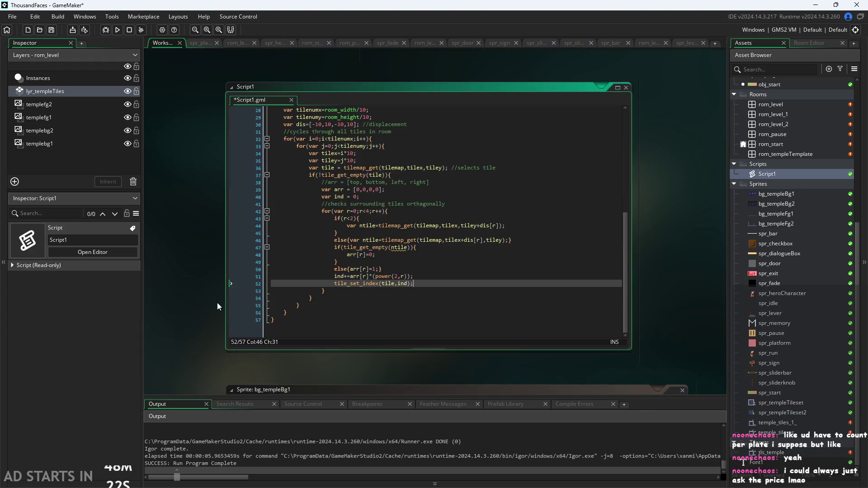
scroll("up", 3)
scroll("up", 3)
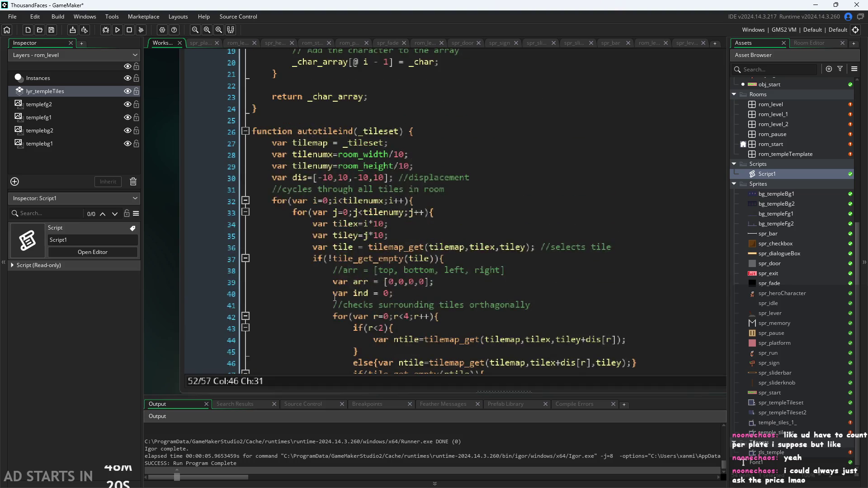
scroll("down", 3)
scroll("down", 3)
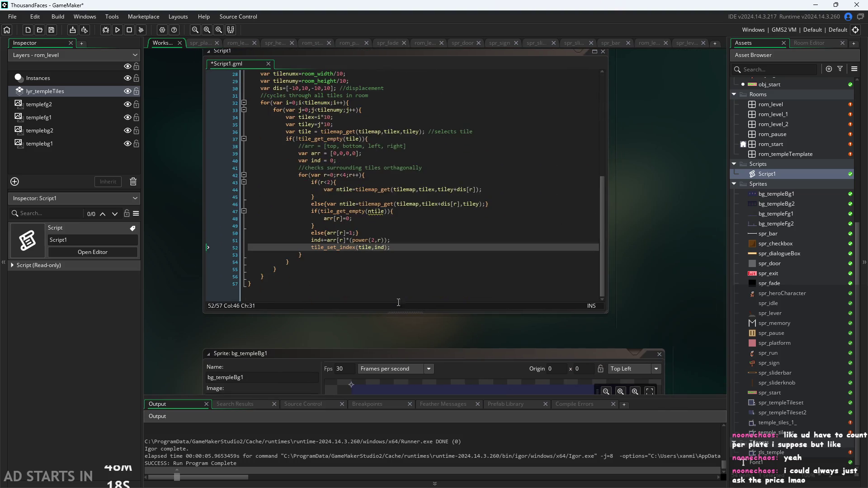
scroll("up", 3)
scroll("up", 3)
scroll("up", 3)
scroll("down", 3)
left_click_drag(656, 304, 668, 334)
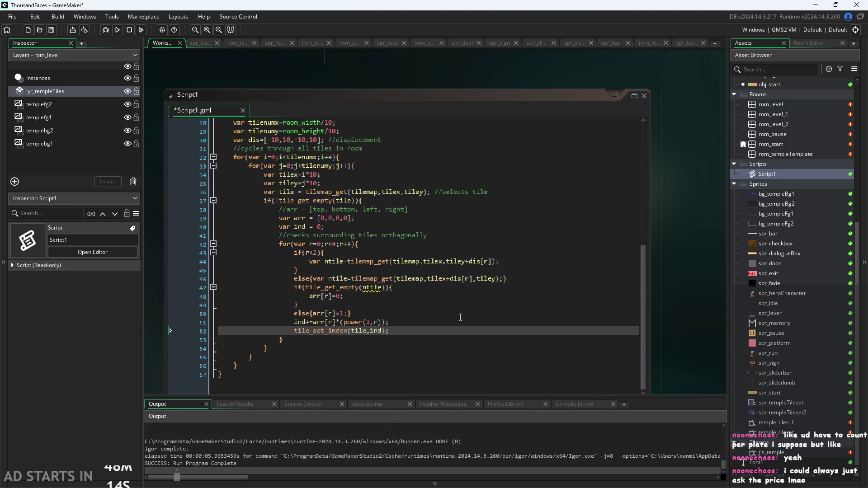
left_click(407, 314)
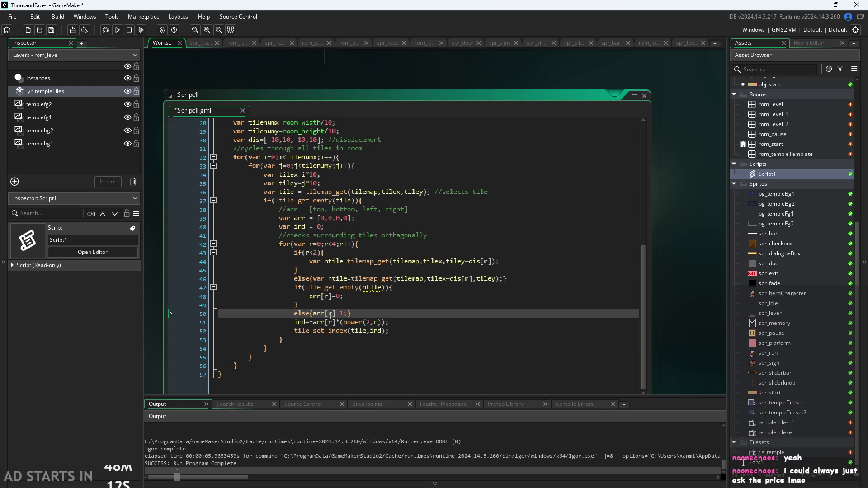
left_click(308, 339)
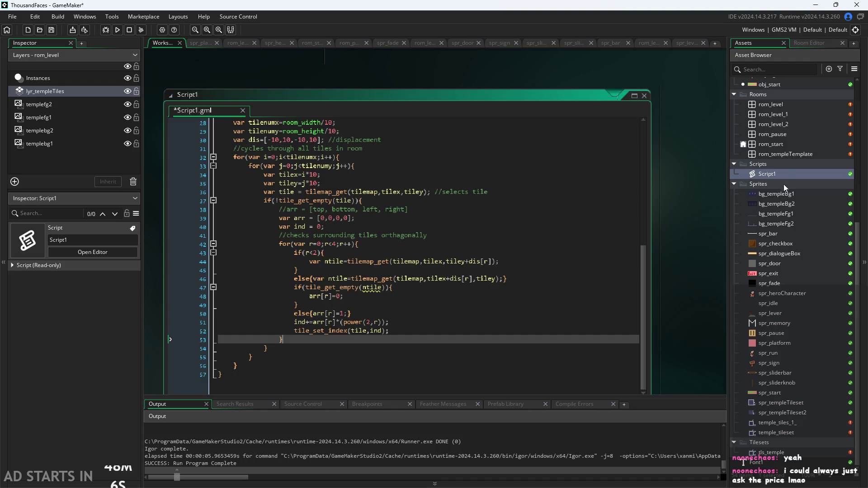
scroll("up", 3)
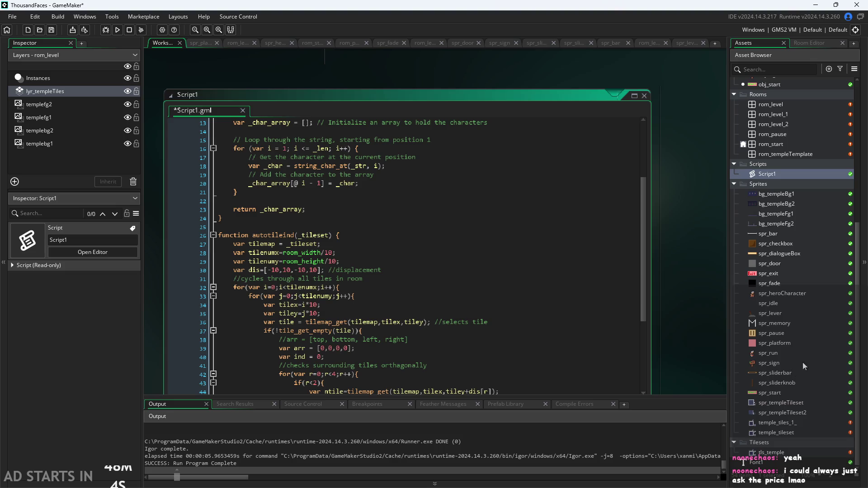
Step: In rom_level's creation code, insert an autotileind() call above global.progress++
double_click(774, 157)
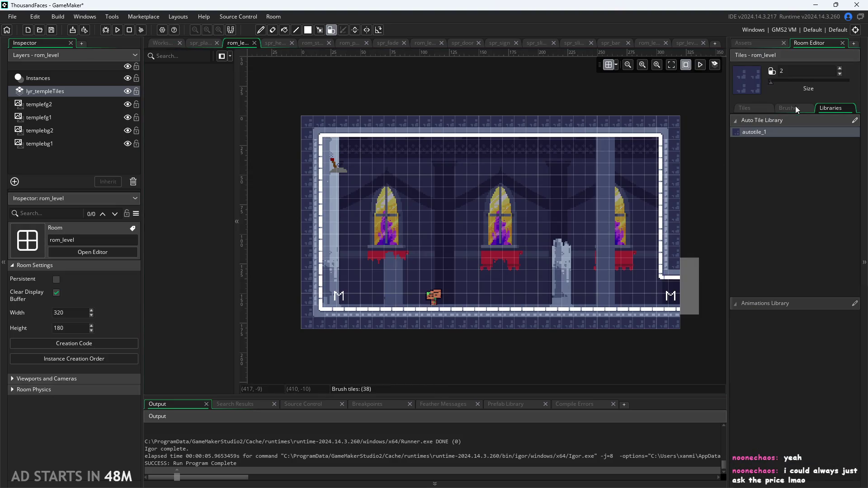
left_click(69, 348)
left_click(386, 154)
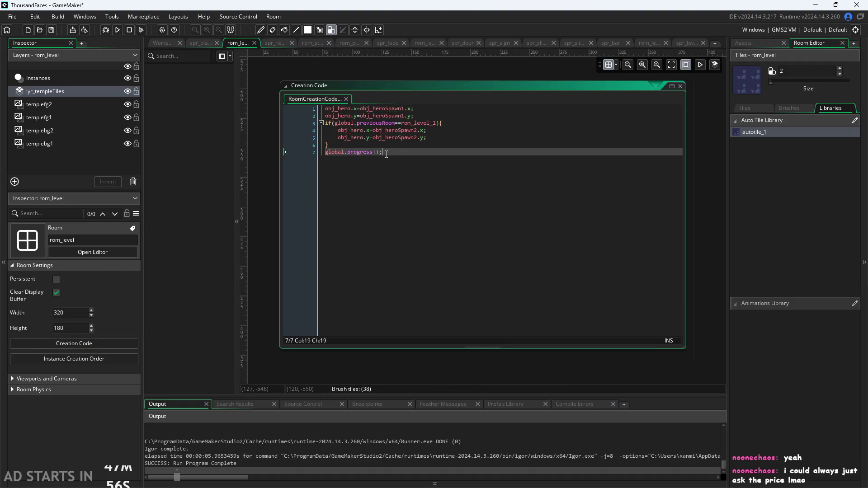
key("Home")
key("Return")
key("Up")
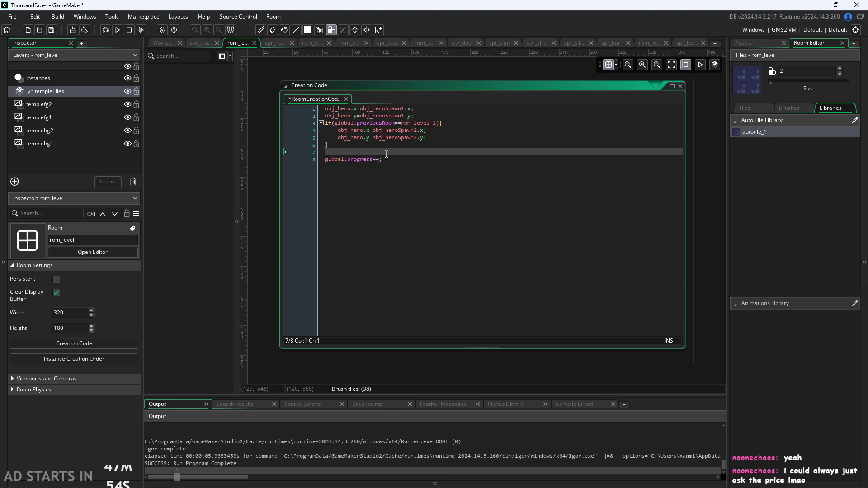
type("auto")
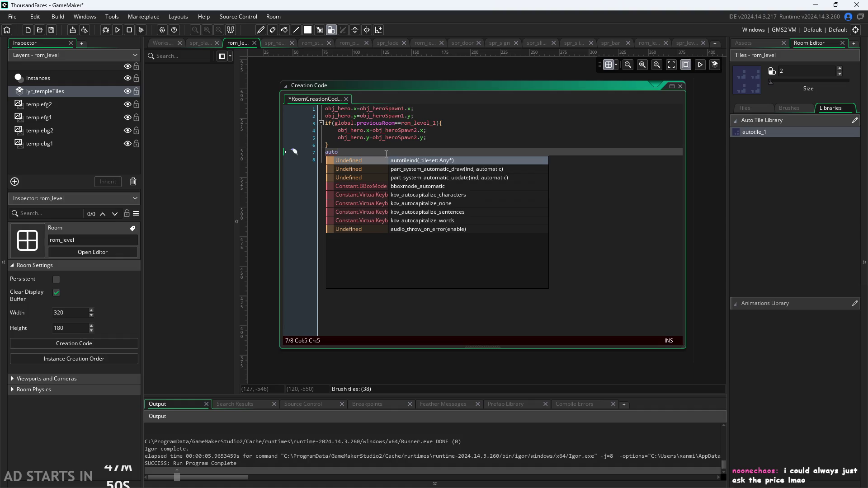
key("Return")
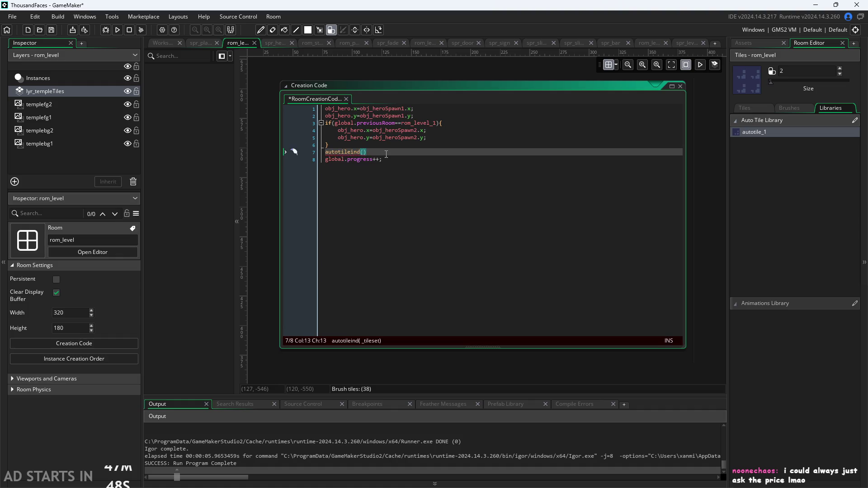
left_click(409, 150)
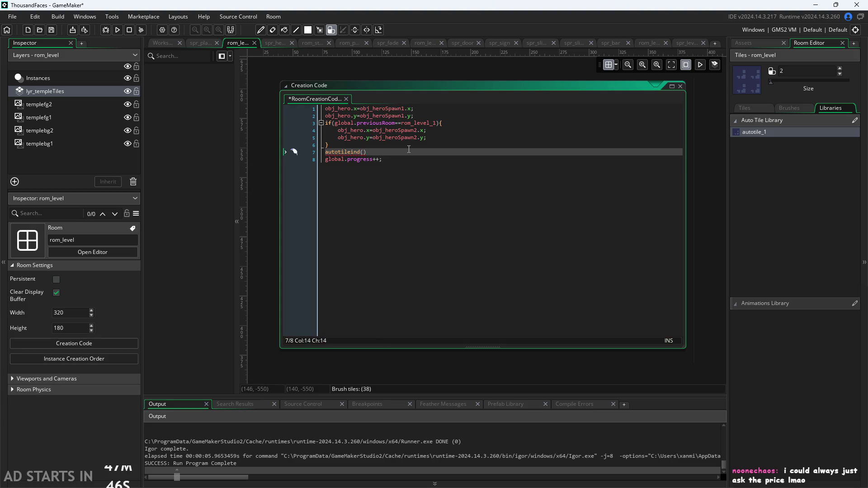
type(";")
scroll("down", 3)
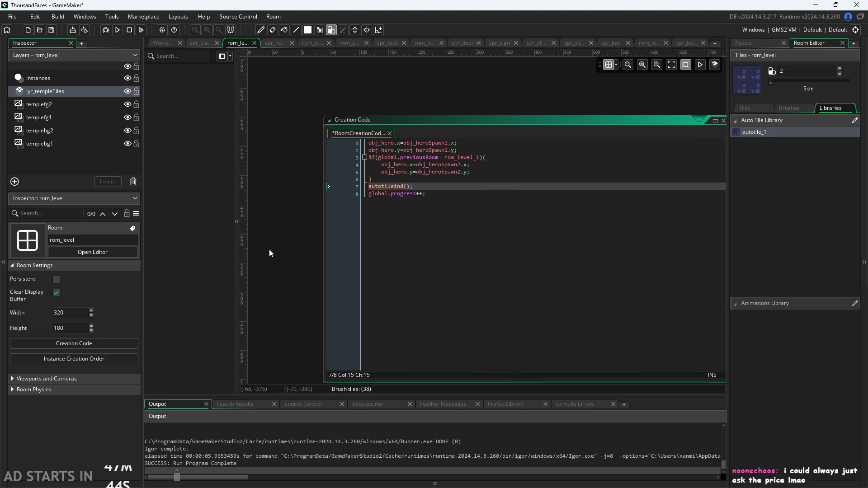
scroll("up", 3)
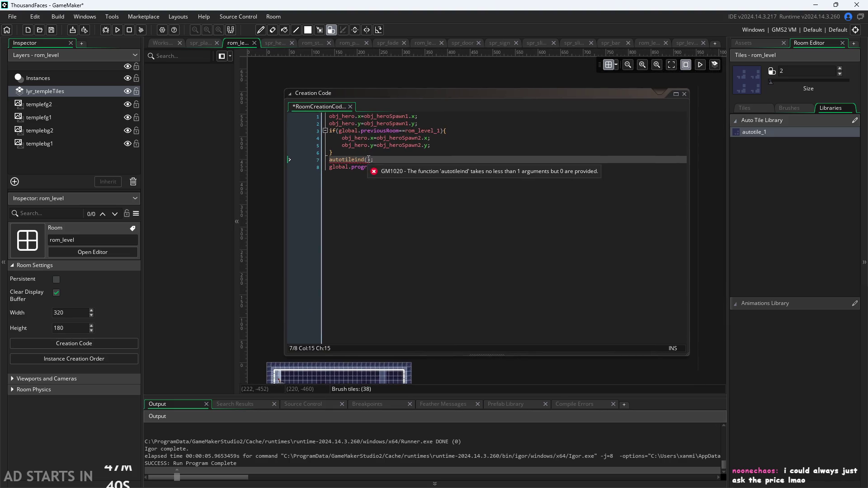
left_click(365, 159)
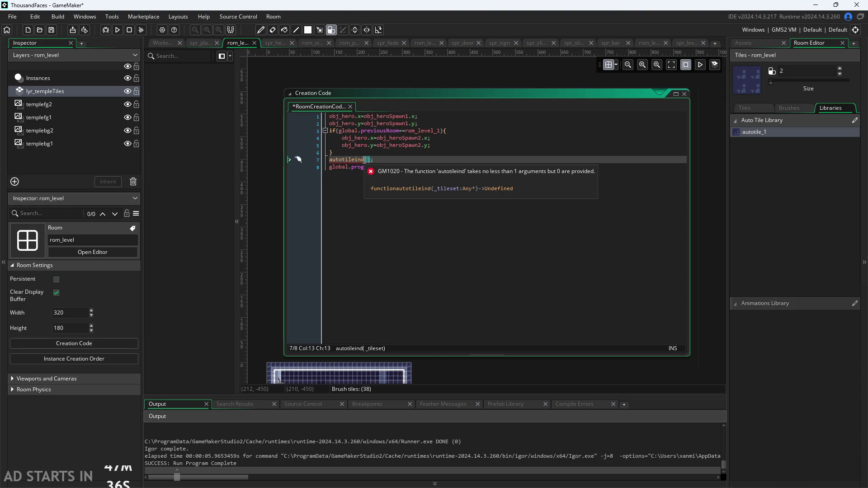
Step: Look up the temple tileset in the assets, pass tls_temple to autotileind, and save
left_click(755, 44)
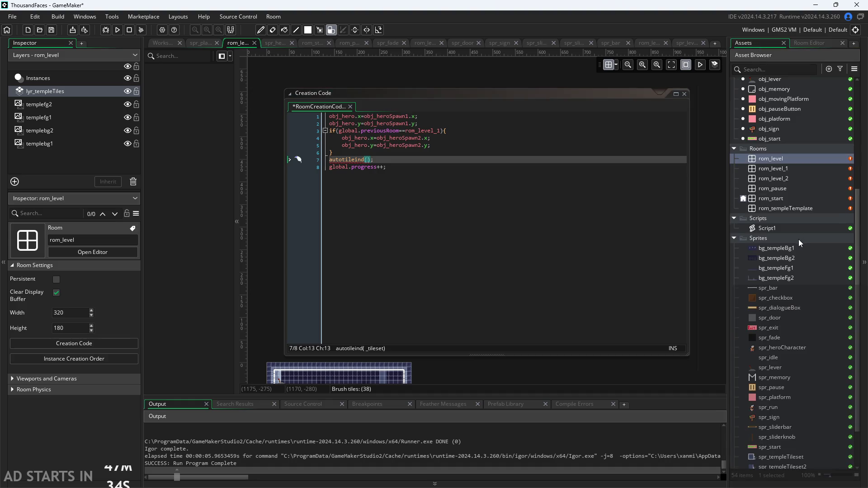
scroll("down", 3)
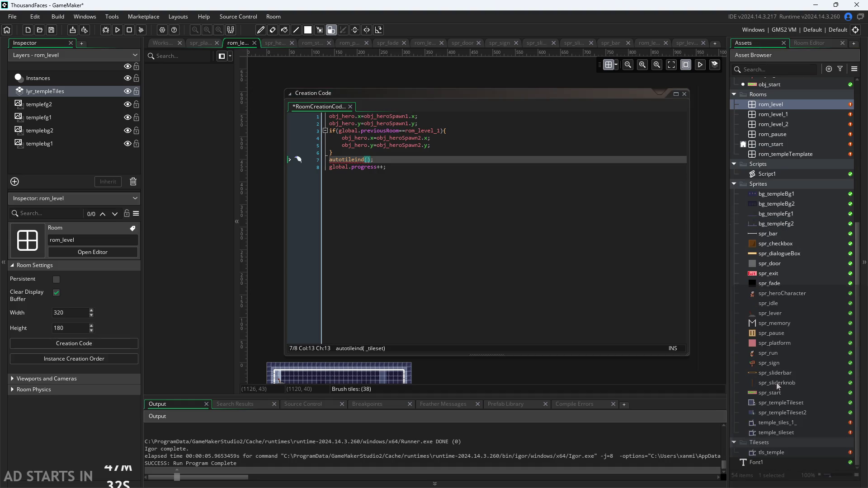
left_click(787, 452)
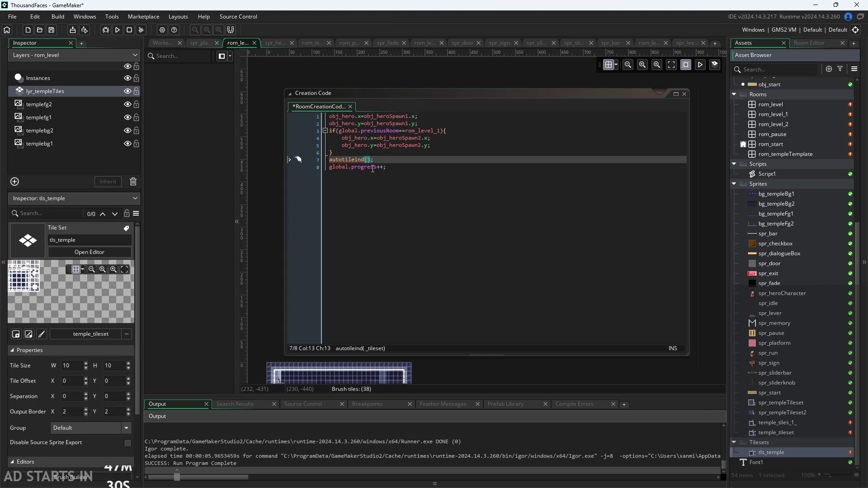
type("tls_temple")
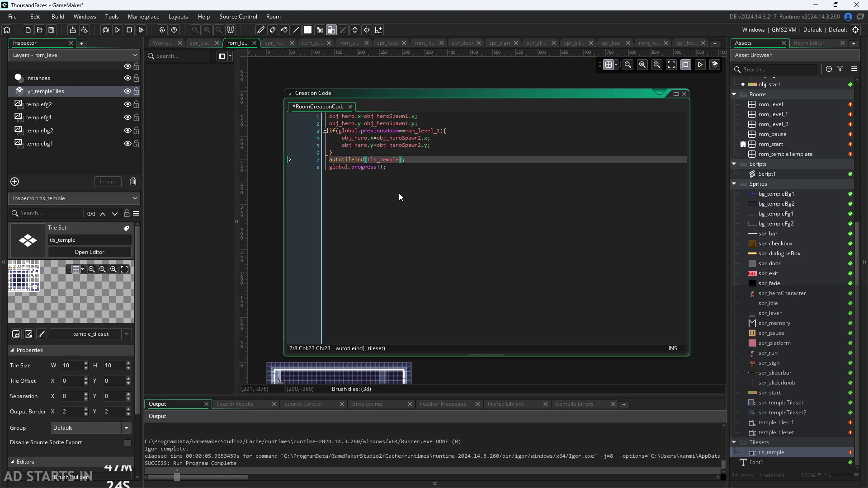
left_click(277, 240)
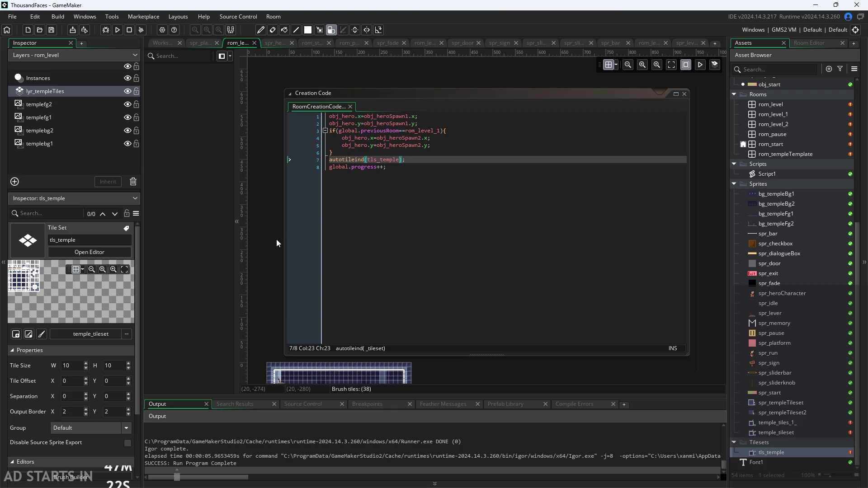
left_click(117, 30)
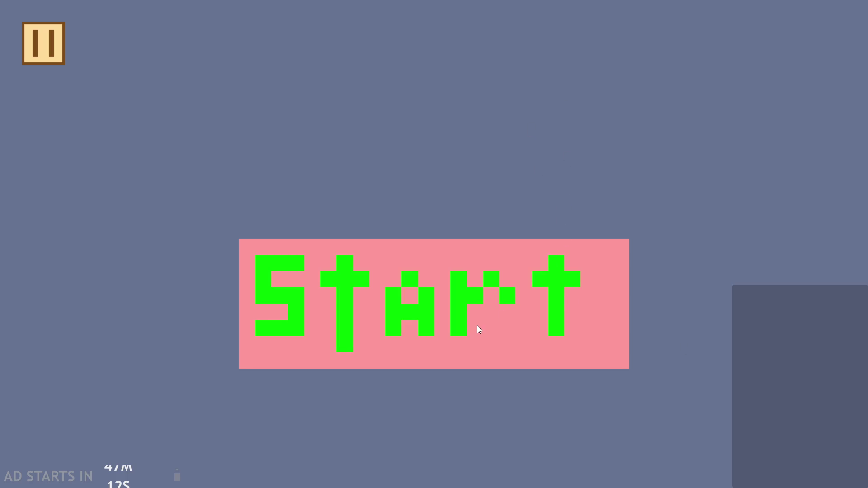
left_click(441, 306)
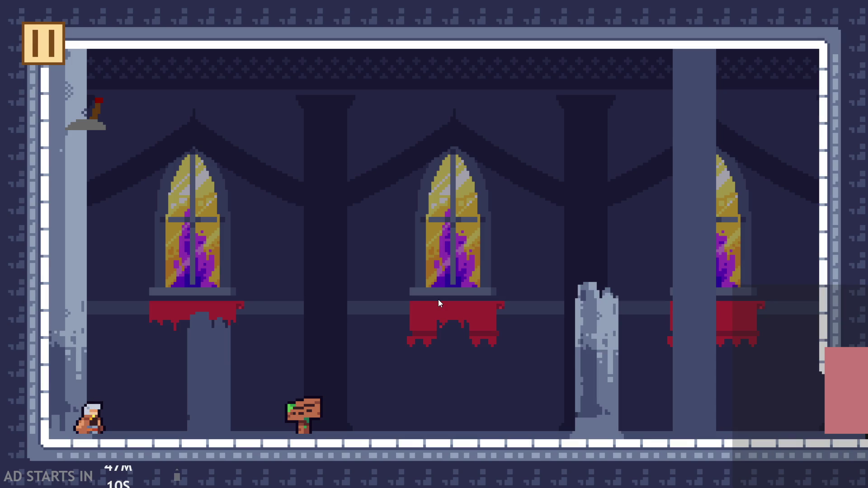
key("Right")
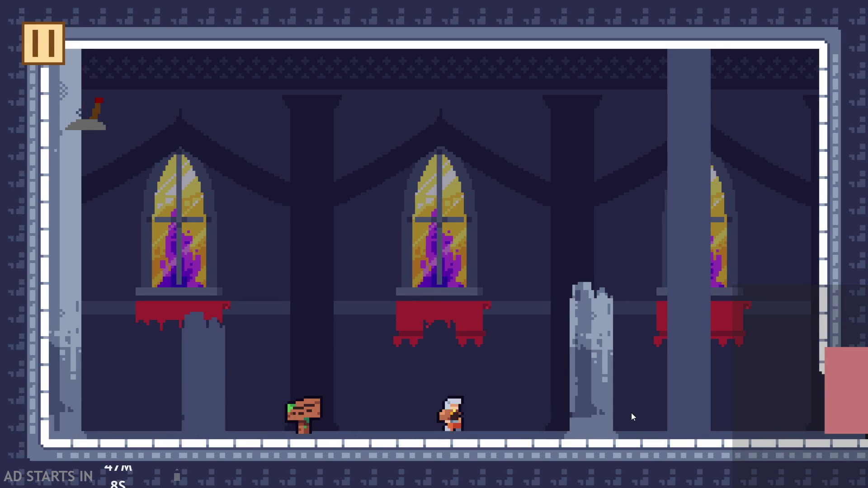
key("Left")
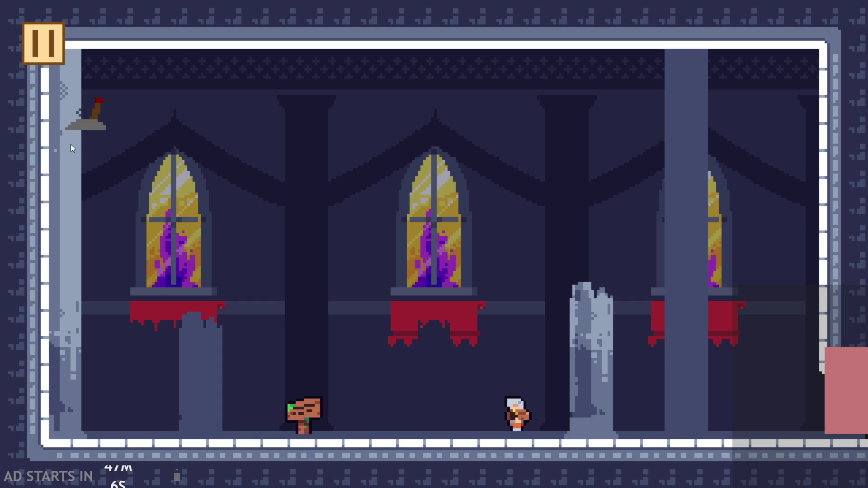
left_click(36, 42)
left_click(676, 403)
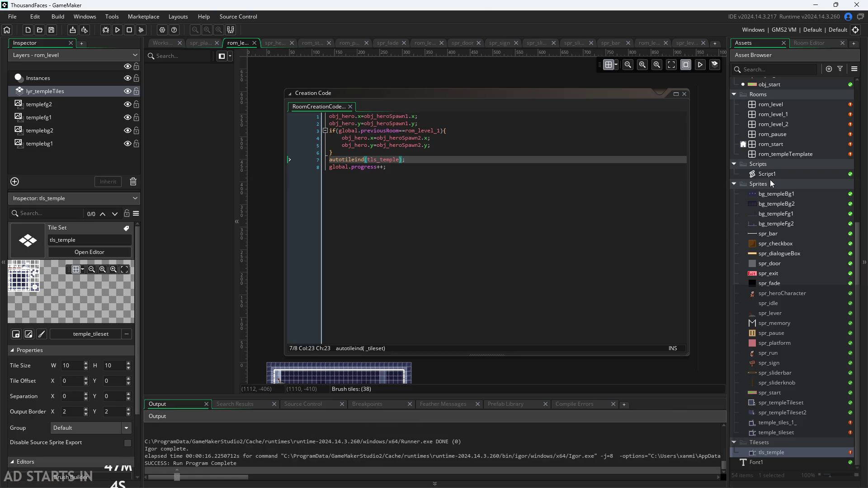
Step: Open rom_level, set the tile brush size to 1 and pick a dark wall tile
left_click(772, 109)
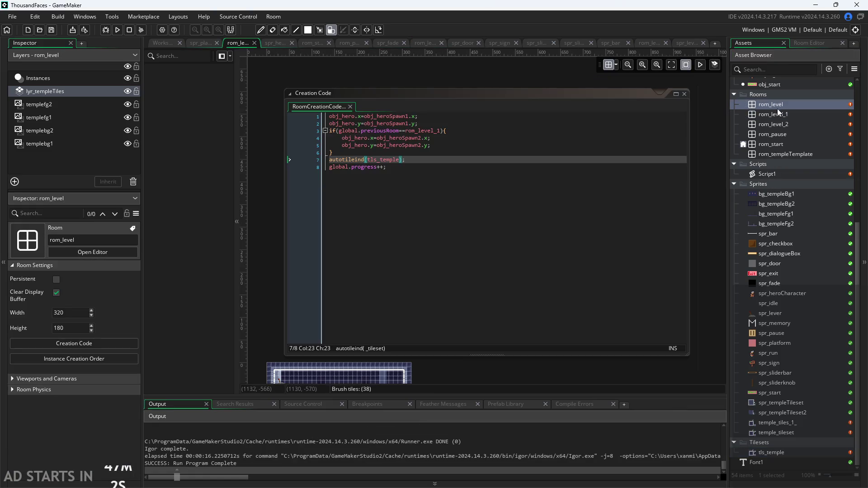
left_click(784, 107)
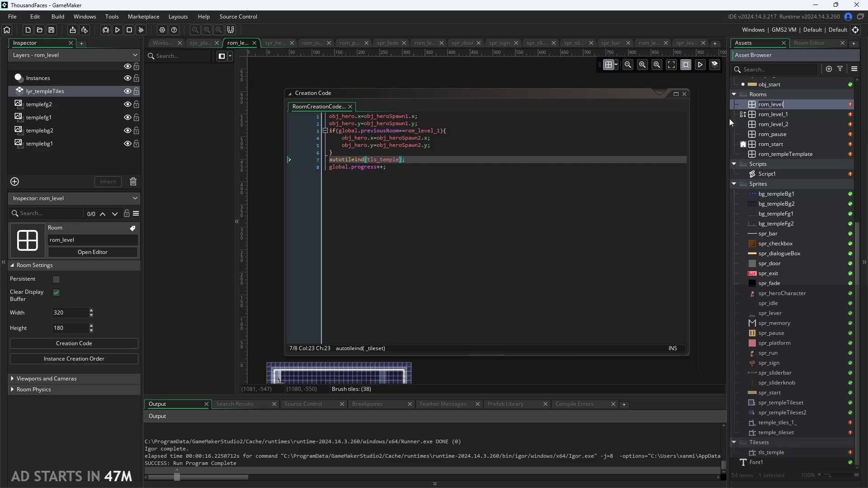
scroll("down", 3)
scroll("up", 3)
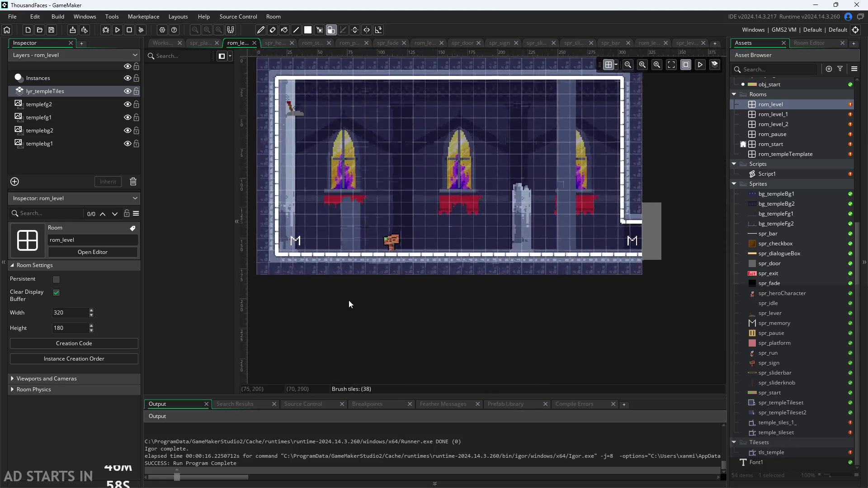
left_click(803, 43)
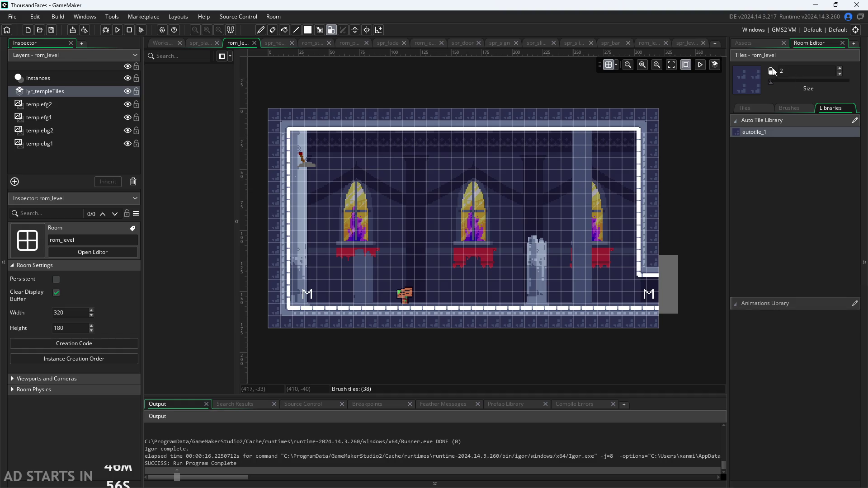
left_click_drag(770, 82, 753, 89)
left_click(748, 107)
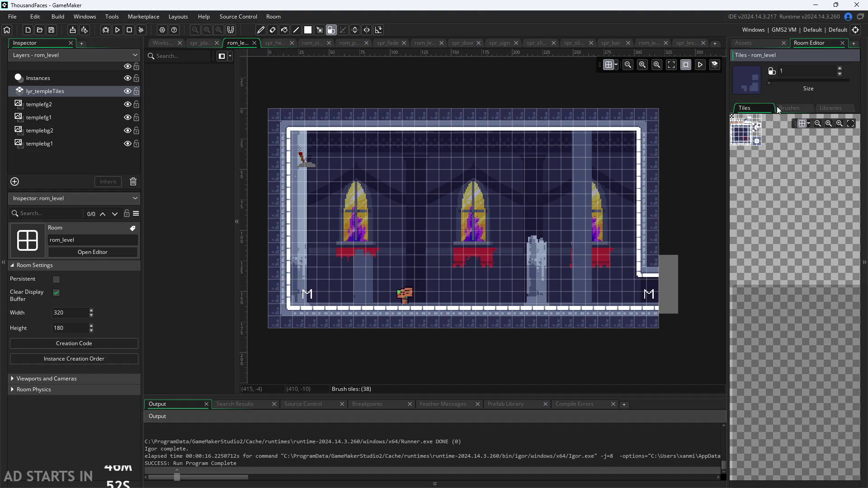
scroll("up", 3)
left_click(739, 136)
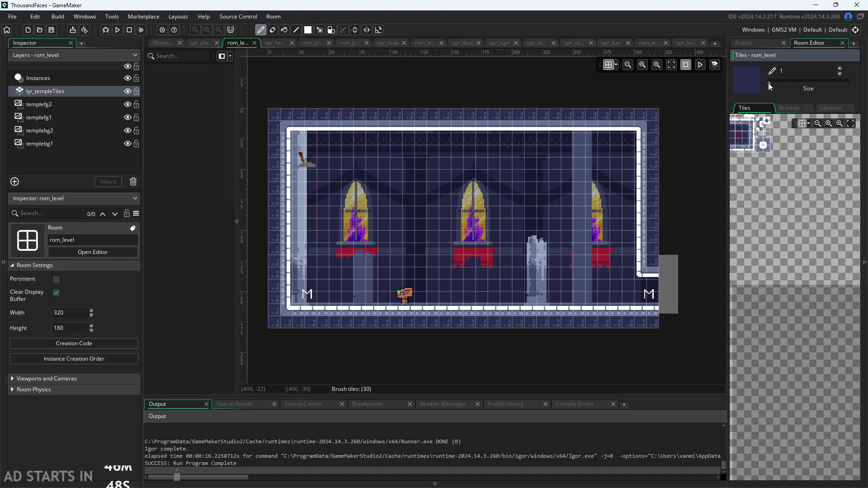
Step: Paint dark tiles over the white top border, right wall, left wall and middle banner area
left_click_drag(566, 125, 340, 123)
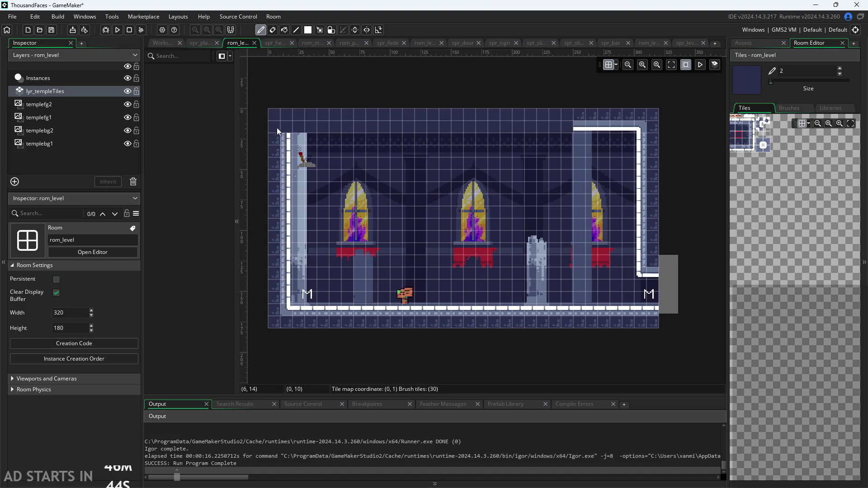
left_click(285, 148)
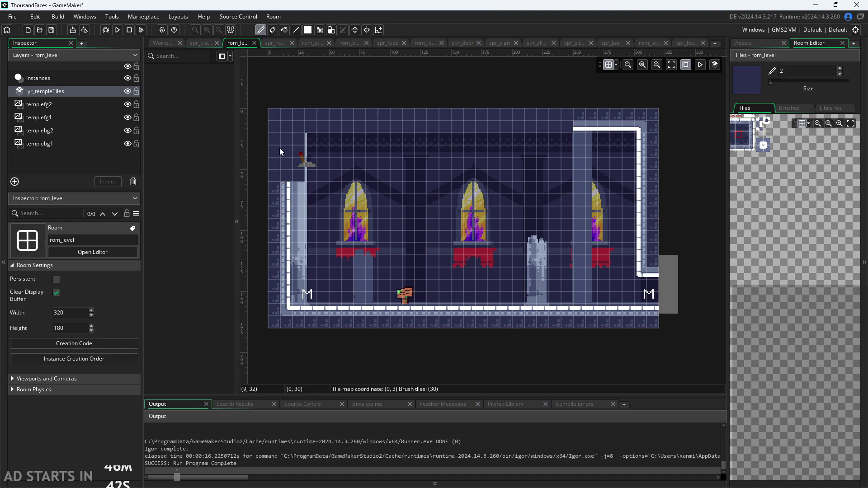
left_click(283, 136)
left_click_drag(316, 128, 654, 138)
left_click_drag(652, 176, 274, 289)
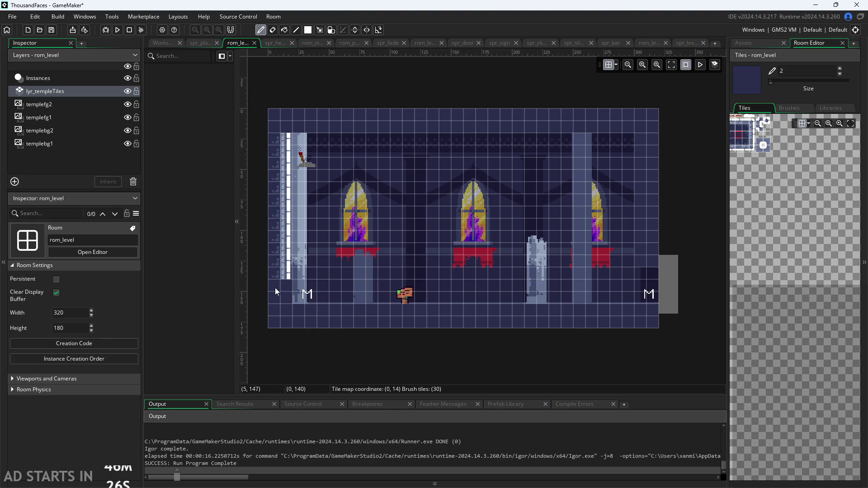
left_click_drag(278, 242, 279, 194)
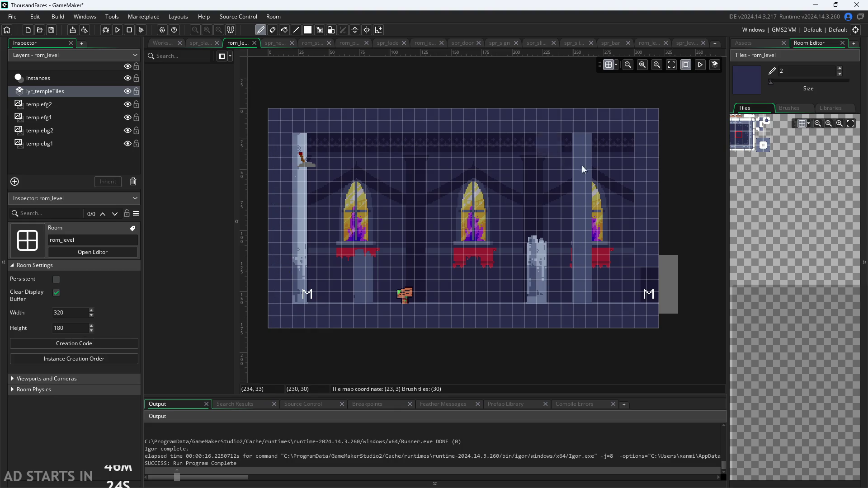
scroll("up", 3)
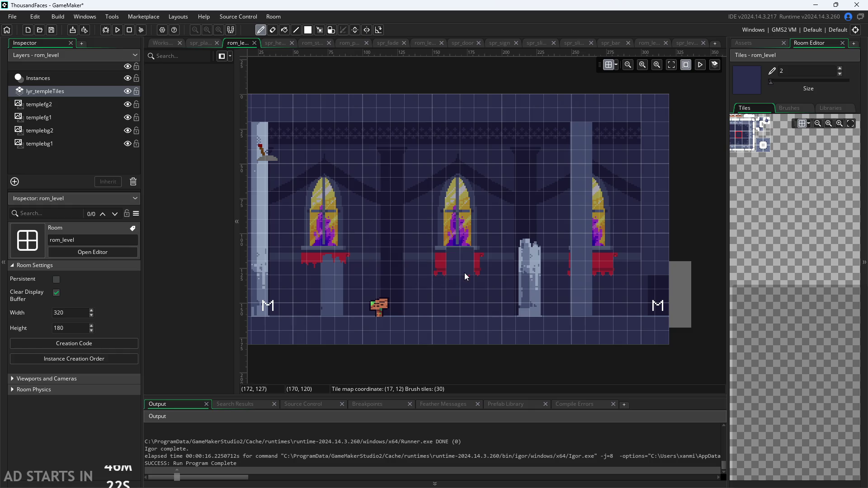
left_click_drag(464, 273, 540, 272)
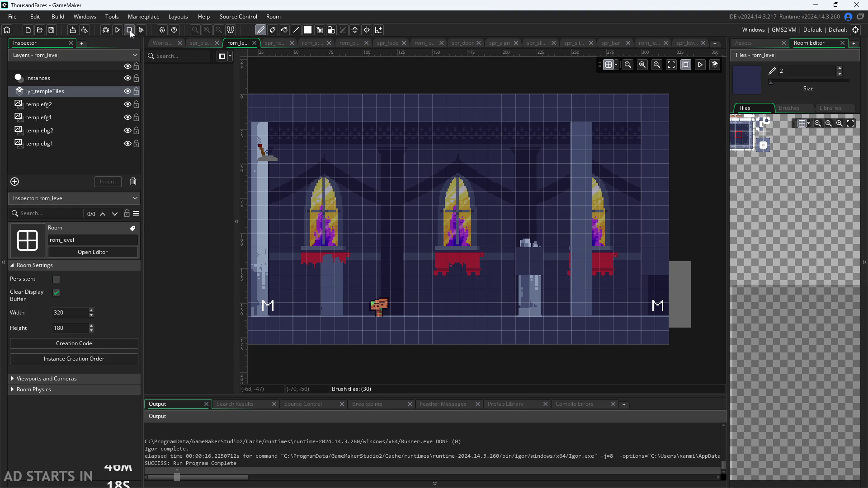
Step: Run the game, move and jump the character, then exit through the pause menu
left_click(117, 31)
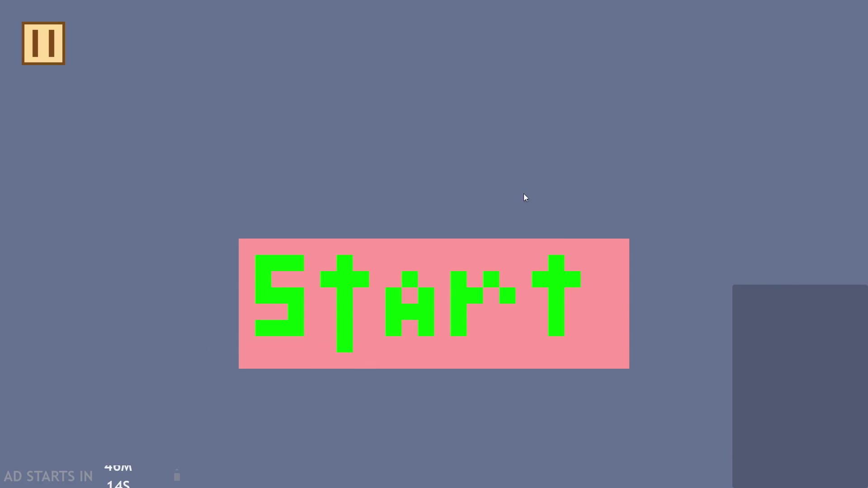
left_click(401, 281)
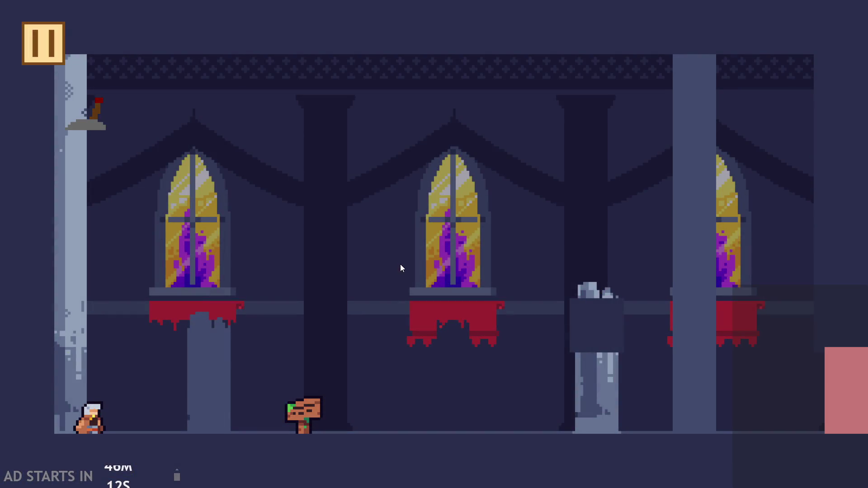
key("Right")
key("Up")
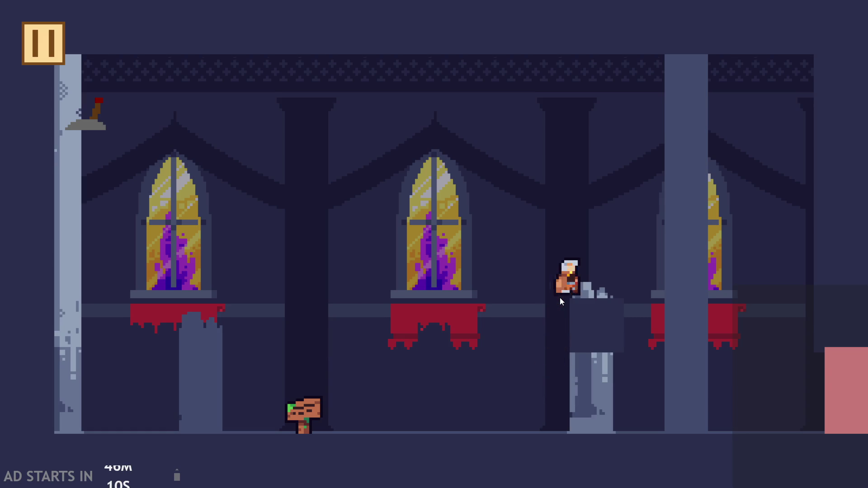
key("Left")
key("Up")
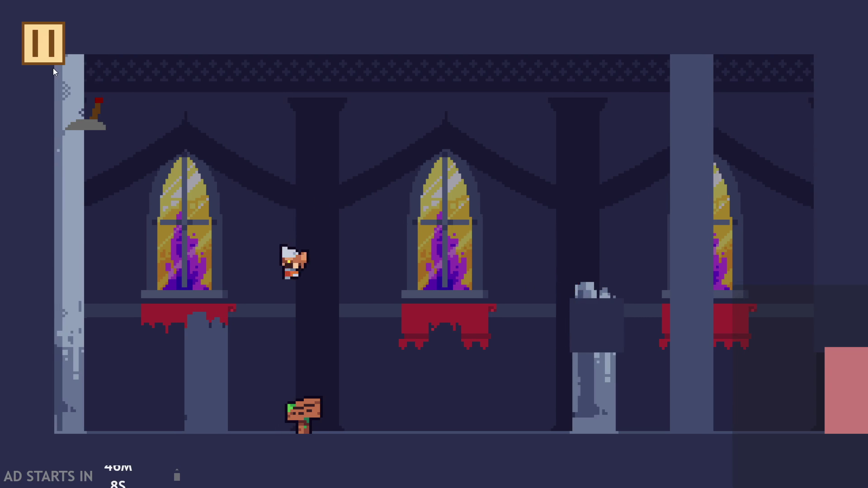
left_click(45, 43)
left_click(680, 402)
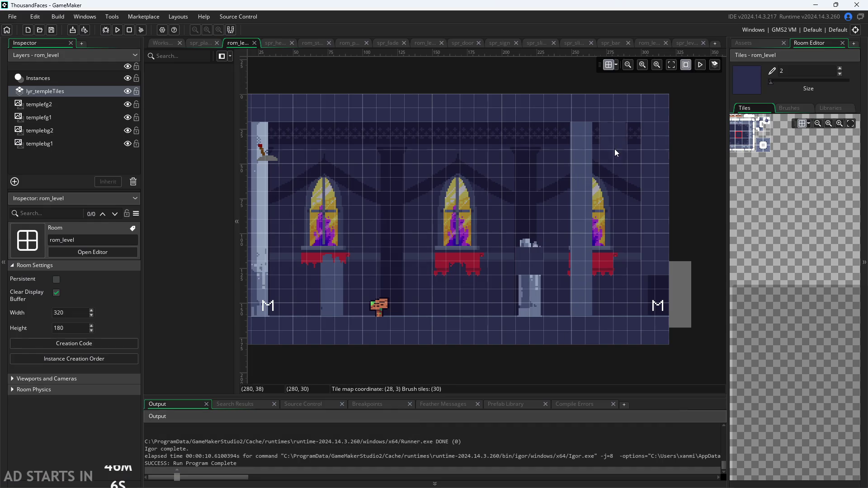
Step: Show the asset list, recentre the room view and reopen rom_level's creation code
scroll("down", 3)
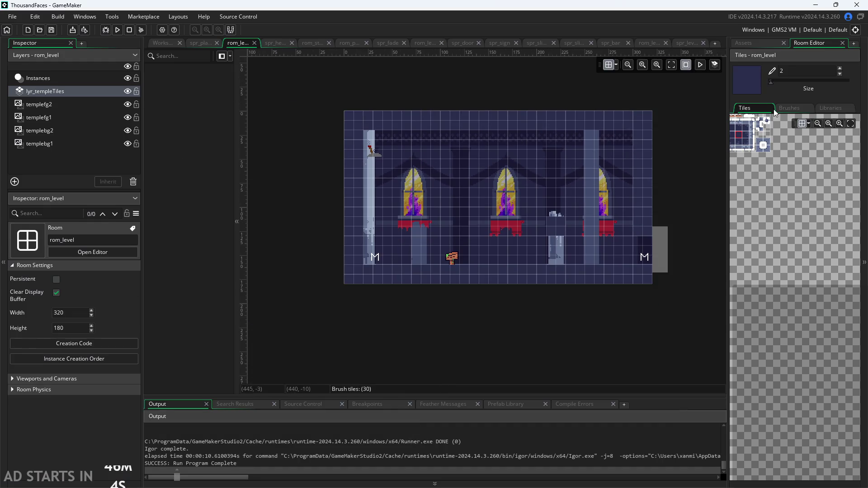
scroll("up", 3)
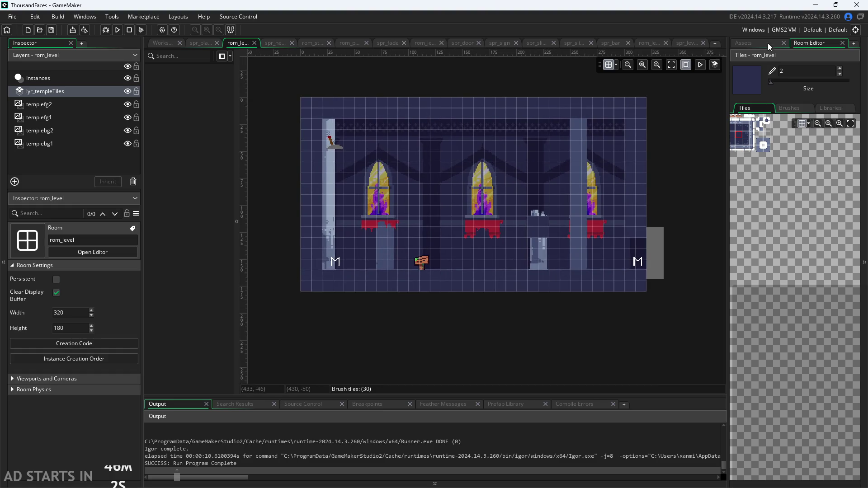
left_click(762, 45)
scroll("up", 3)
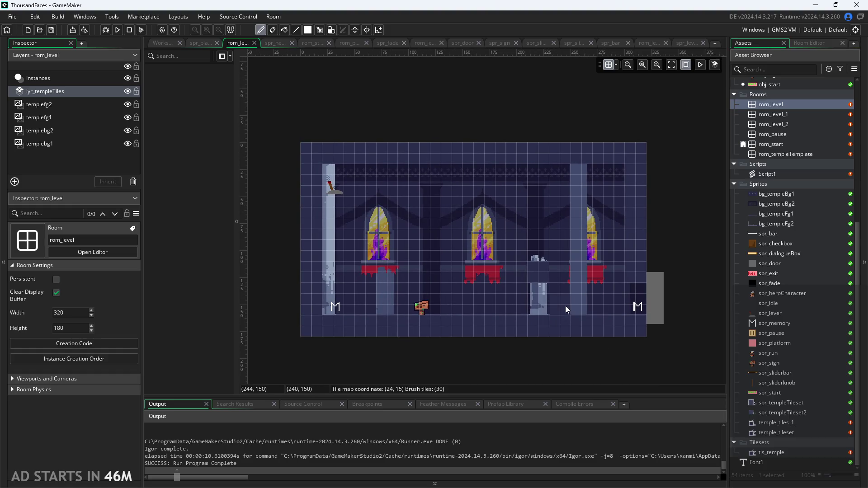
scroll("down", 3)
scroll("up", 3)
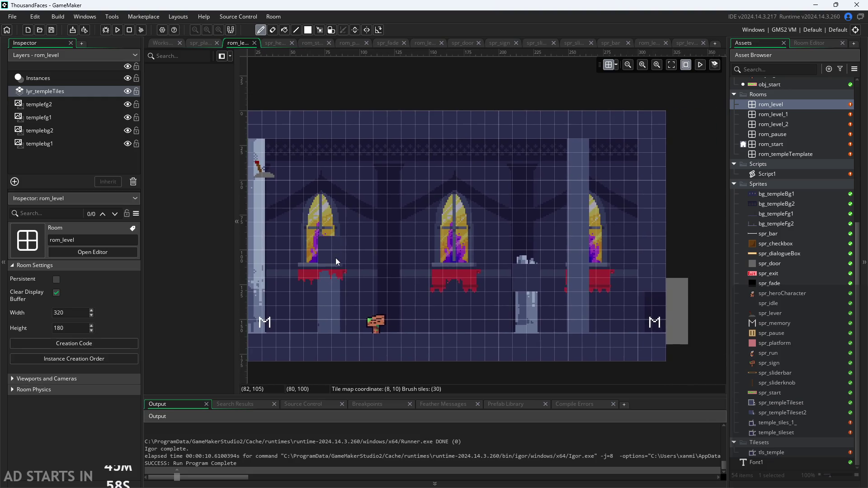
left_click_drag(335, 257, 440, 237)
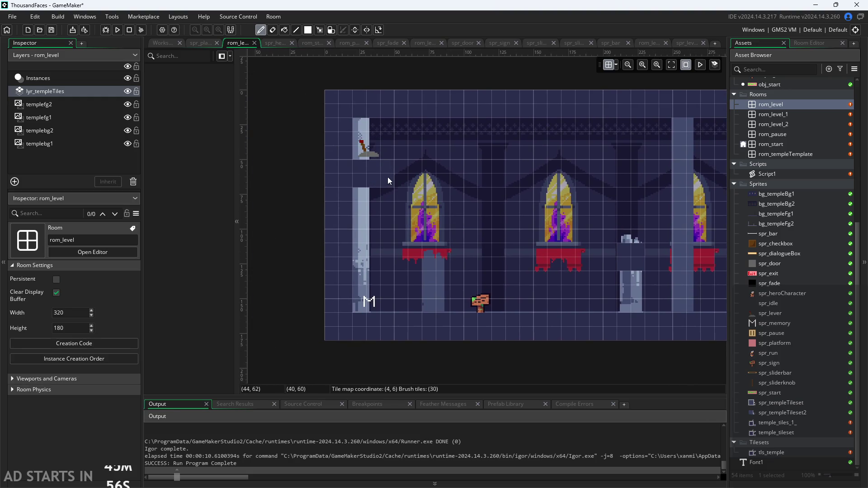
scroll("down", 3)
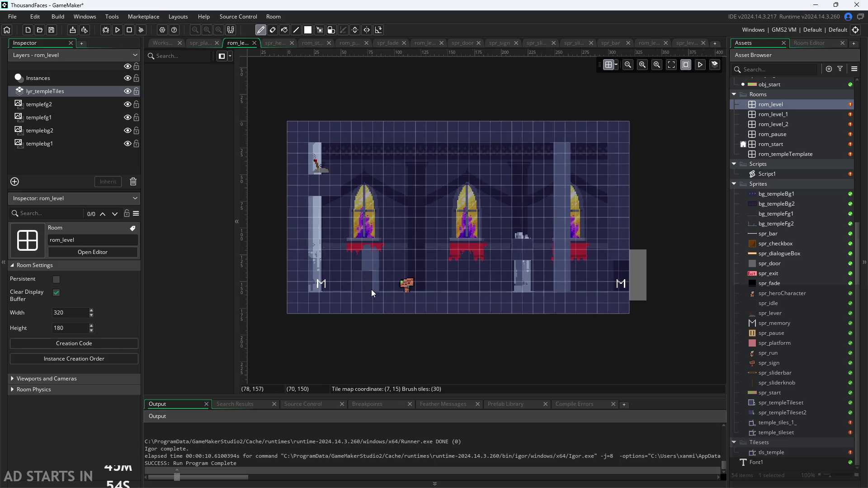
scroll("down", 3)
left_click_drag(281, 267, 290, 305)
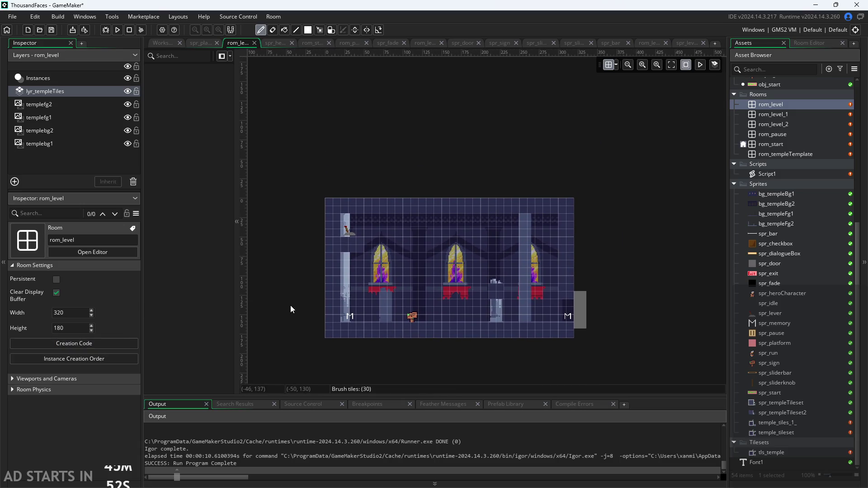
left_click(75, 343)
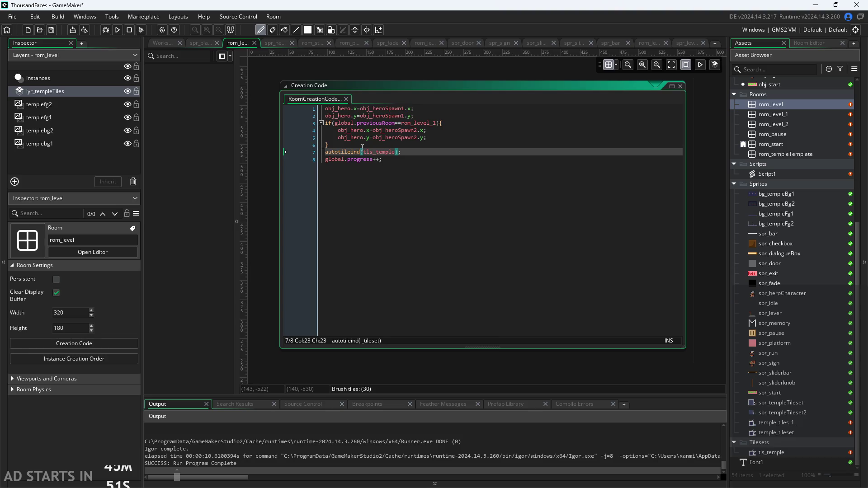
Step: Replace the autotileind argument in rom_level's creation code with lyr_templeTiles and save
scroll("down", 3)
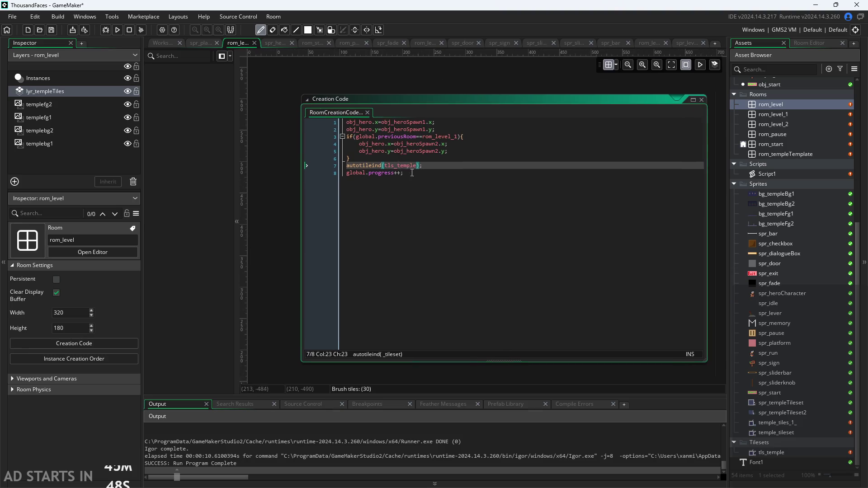
scroll("up", 3)
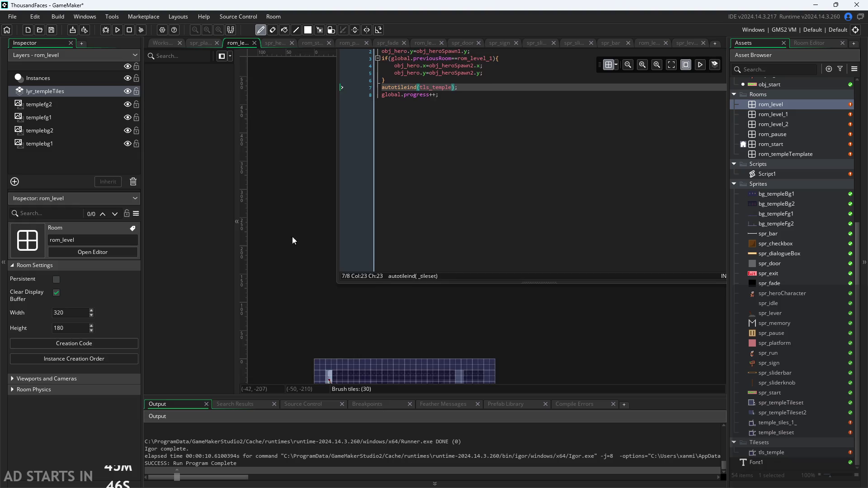
left_click_drag(447, 111, 416, 113)
key("BackSpace")
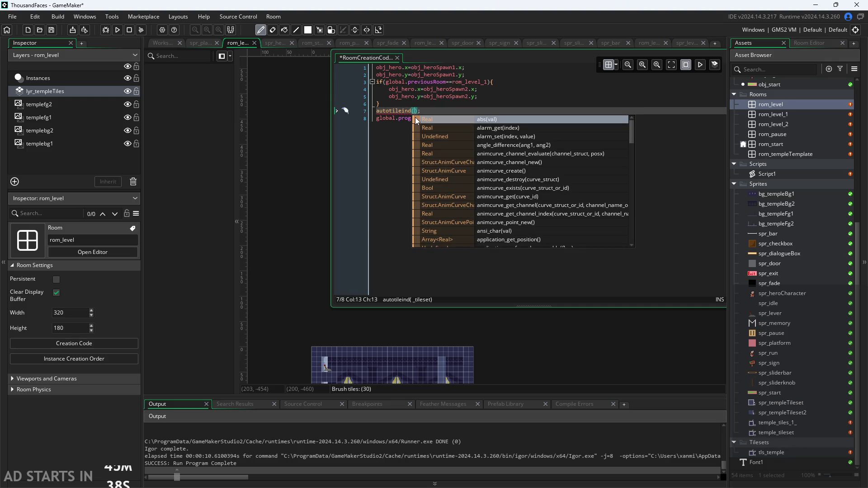
key("Escape")
type("lyr_temple")
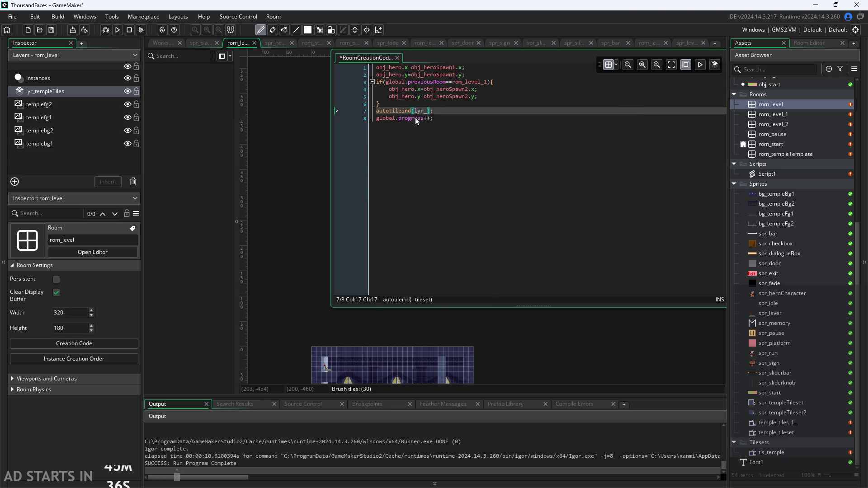
type("Ti")
left_click(345, 228)
key("ctrl+s")
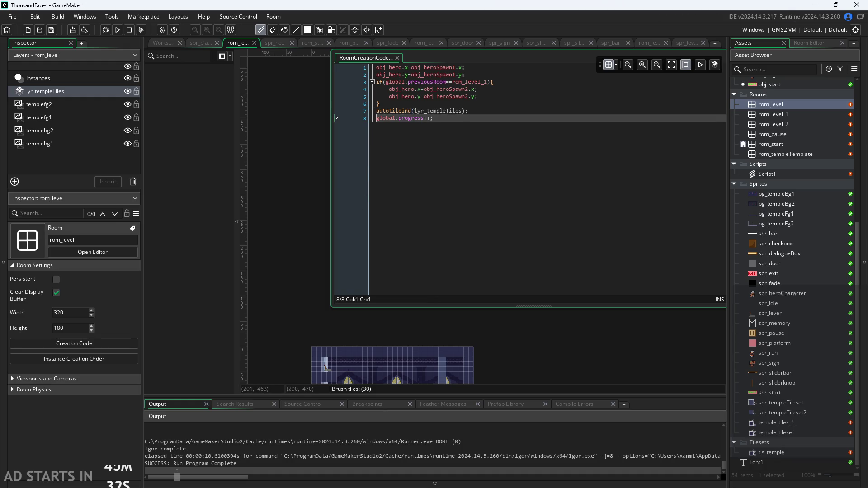
Step: Change the autotileind argument to the quoted string "tls_temple" and launch the game
left_click(414, 112)
left_click_drag(463, 114, 419, 112)
type("t")
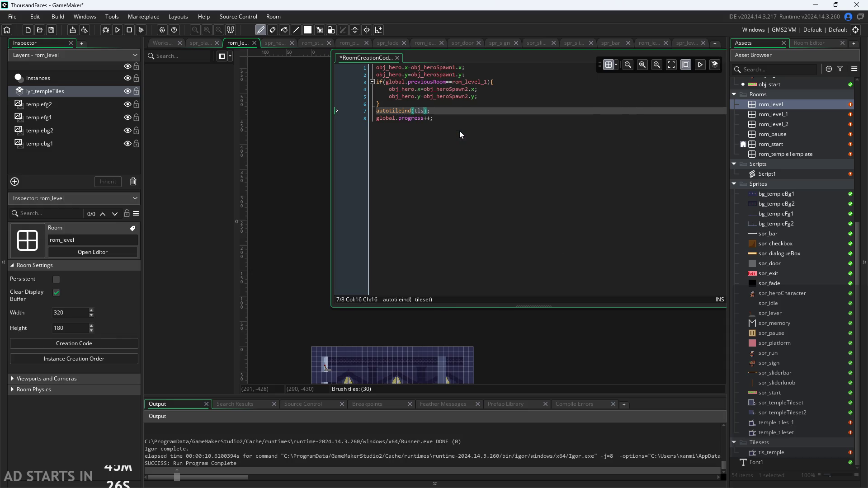
key("BackSpace")
key("Left")
key("Right")
type("tls_te")
type("mple")
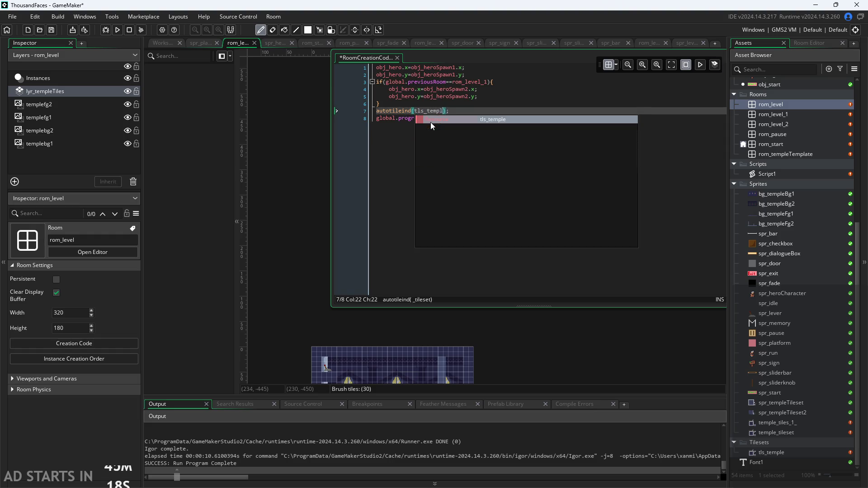
type("\"")
key("Left")
key("Left")
key("Left")
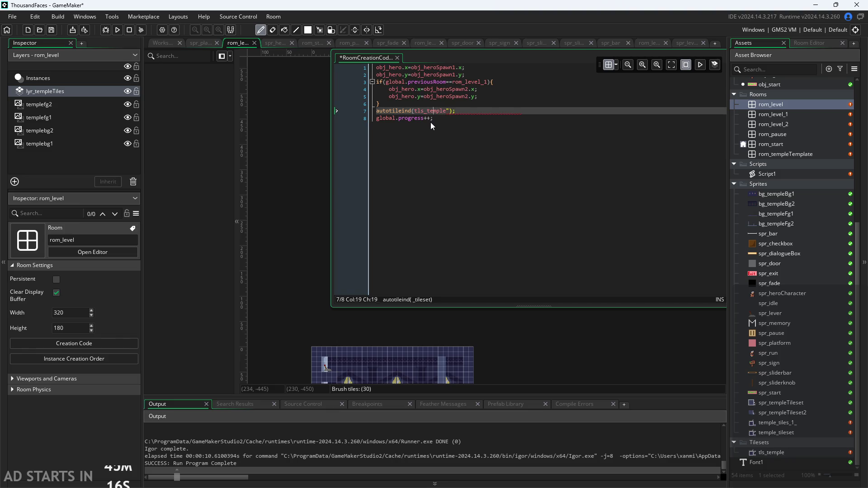
type("\"")
left_click(118, 30)
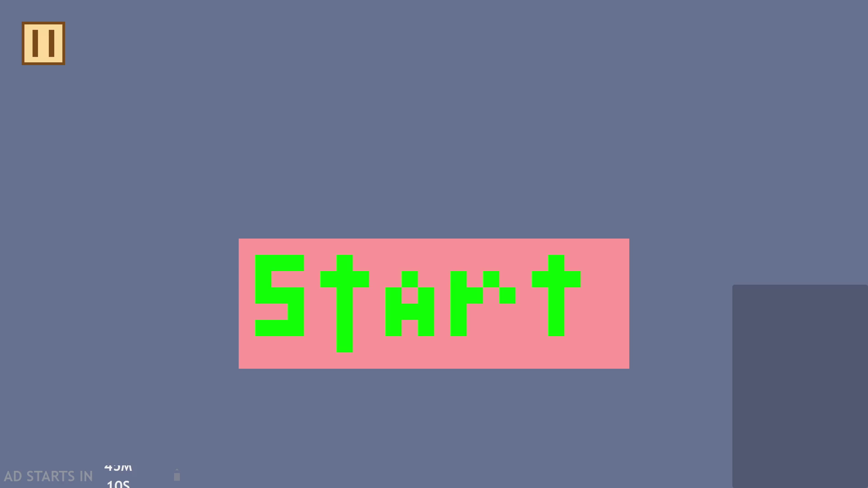
Step: Start the game, read the tilemap_get 'expected Number' error at autotileind line 36, then abort
left_click(387, 303)
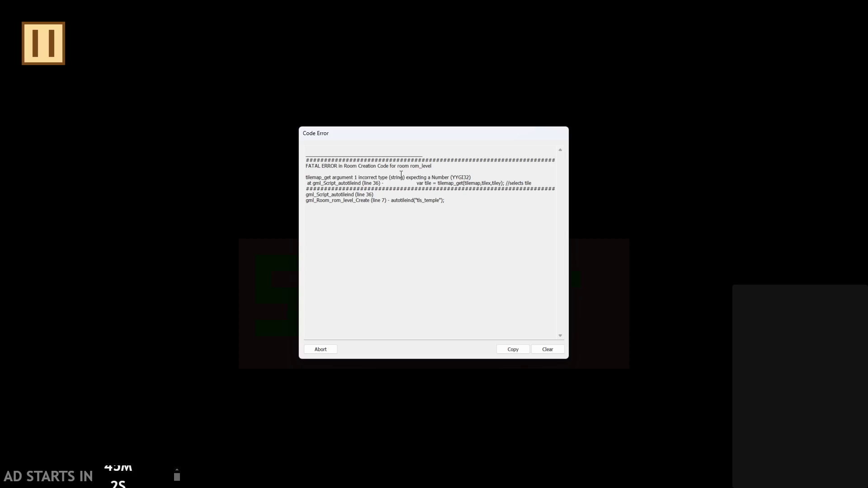
left_click_drag(444, 185, 481, 188)
left_click(405, 199)
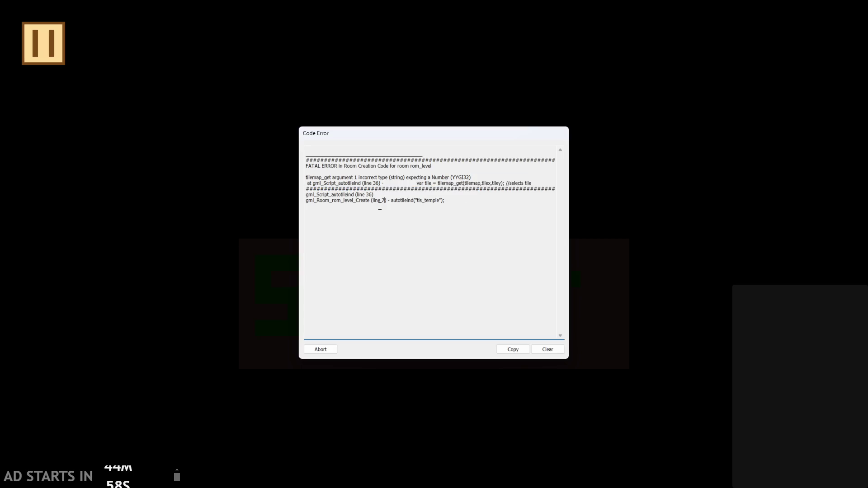
left_click_drag(378, 192, 379, 195)
left_click(379, 194)
left_click_drag(468, 204, 451, 178)
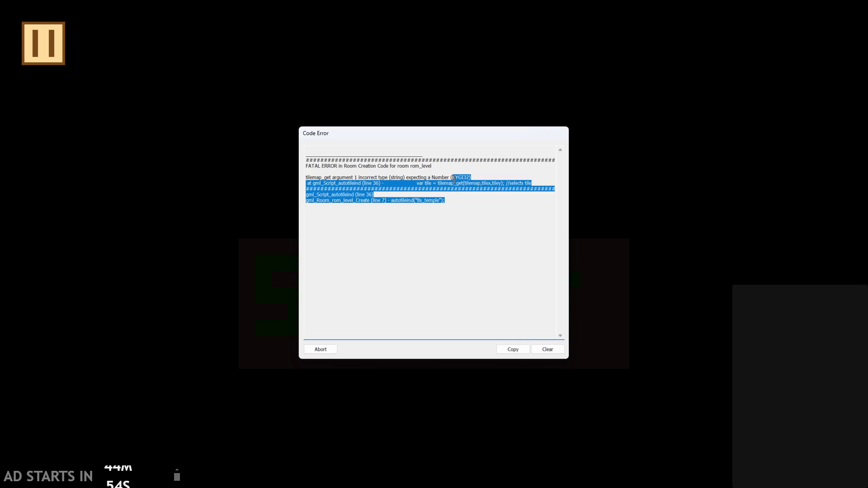
left_click(462, 182)
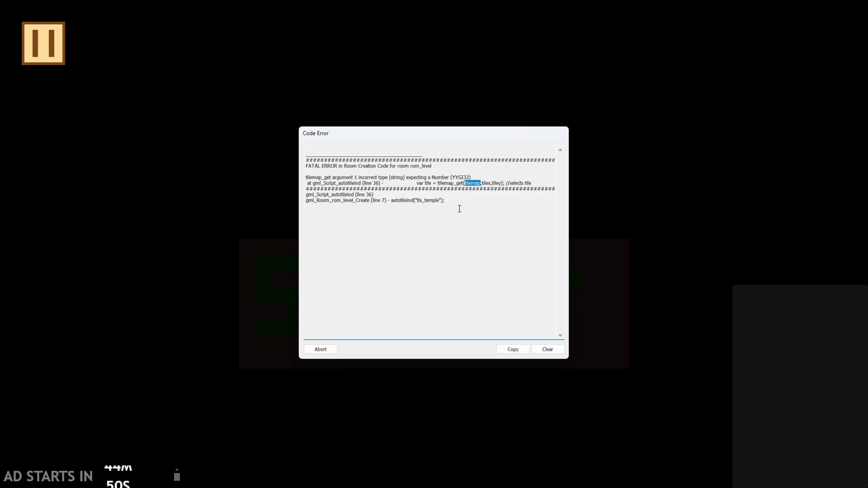
left_click(376, 177)
left_click_drag(391, 178, 465, 180)
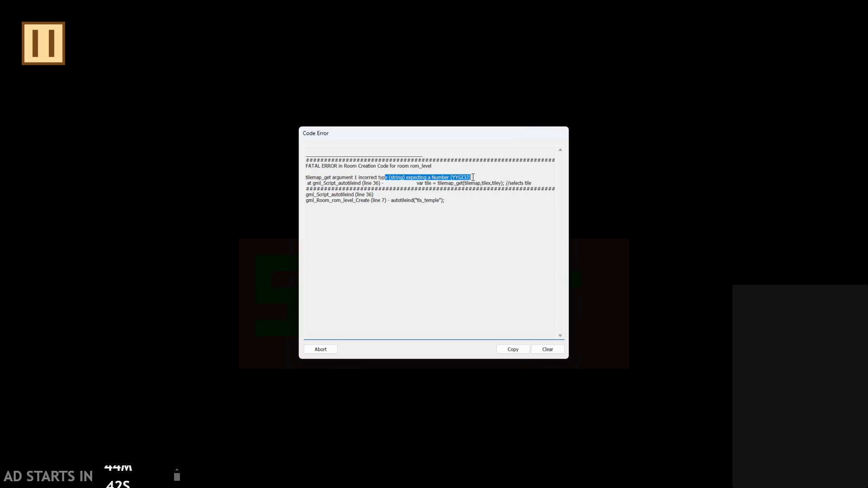
left_click(473, 178)
left_click(320, 349)
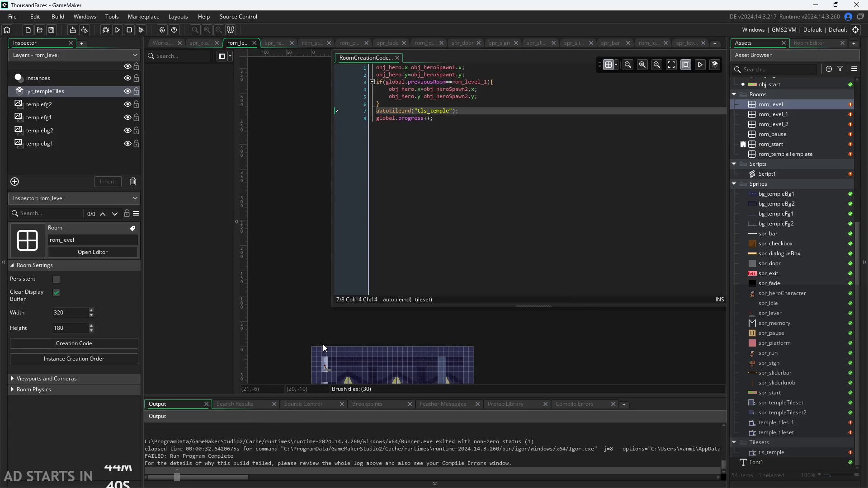
Step: Strip both quotes from tls_temple in the autotileind call, save, and relaunch into the temple level
left_click(416, 112)
key("BackSpace")
key("Right")
key("Right")
key("Right")
key("Left")
key("BackSpace")
key("ctrl+s")
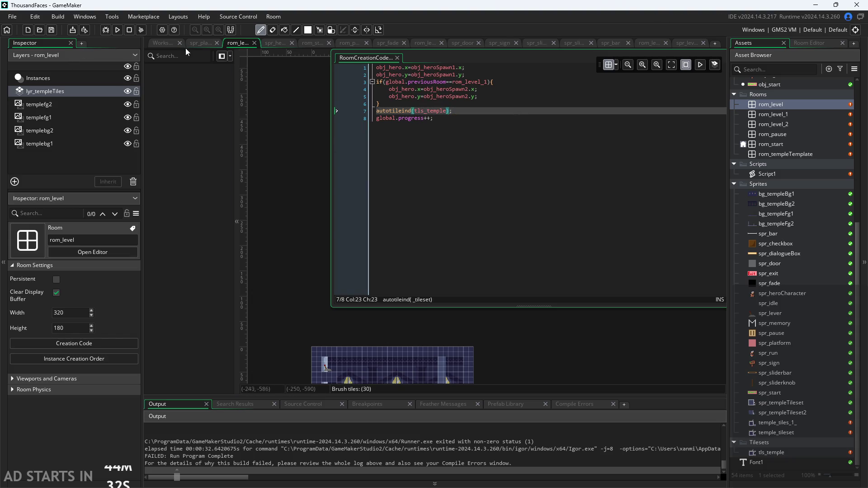
left_click(117, 30)
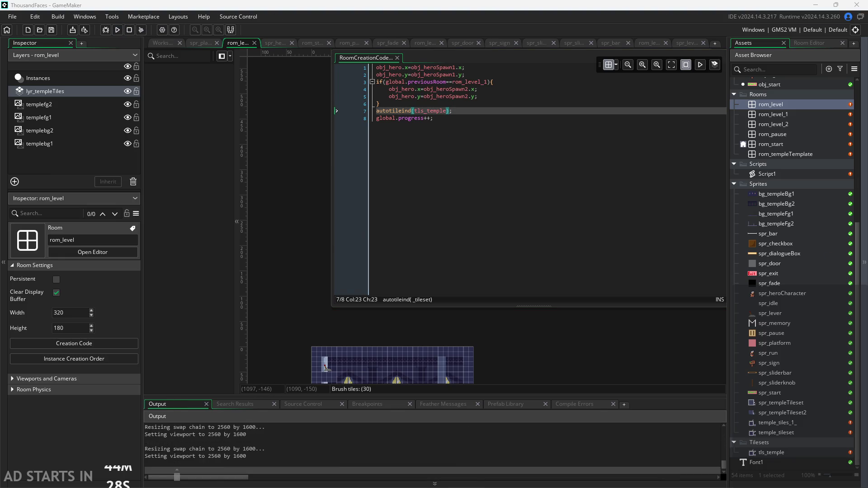
left_click(441, 348)
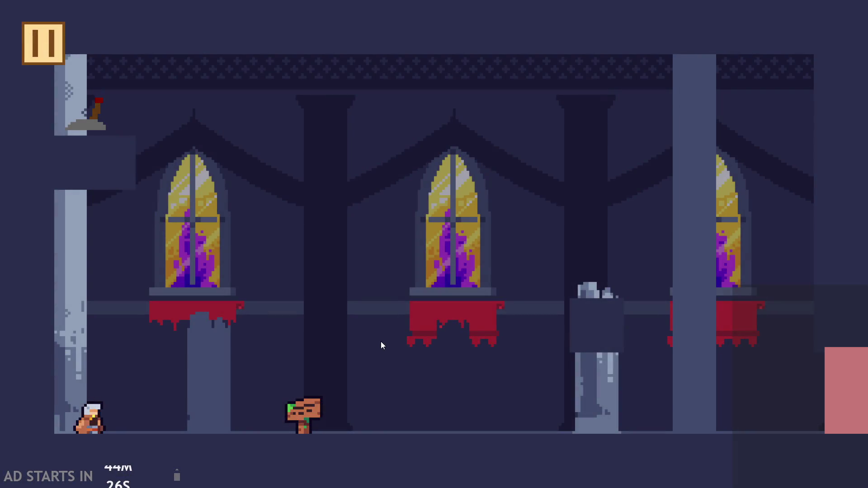
Step: Jump the hero across the hall, onto the red banner, and wall-jump up and down the right column
key("space")
key("space")
key("space")
key("space")
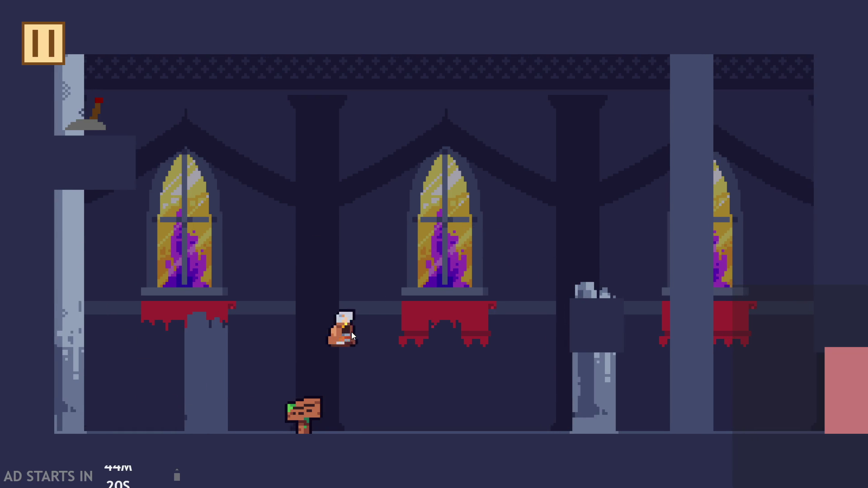
key("space")
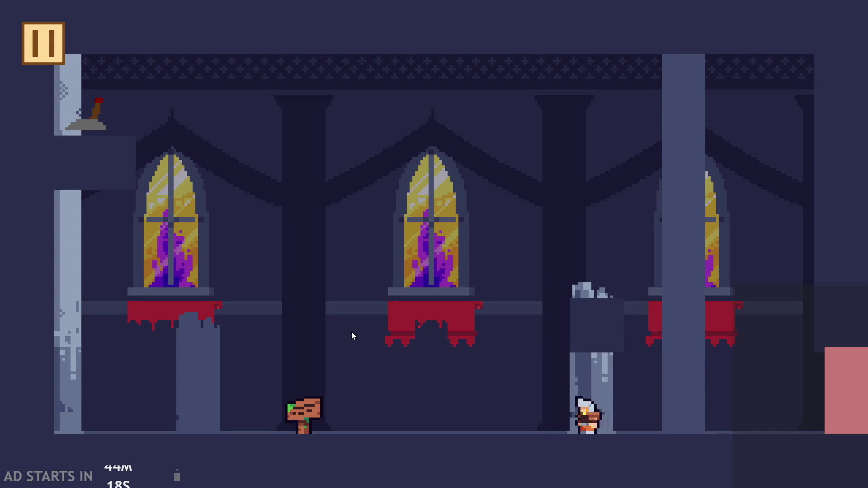
key("space")
key("space")
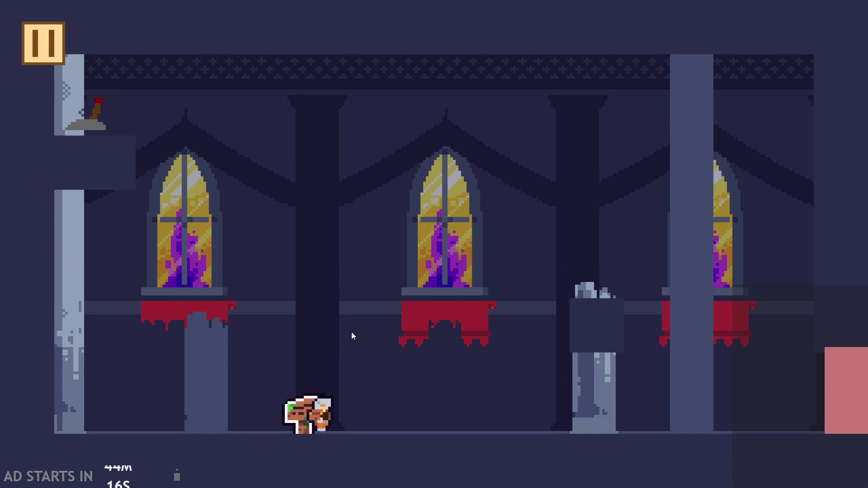
key("space")
key("space")
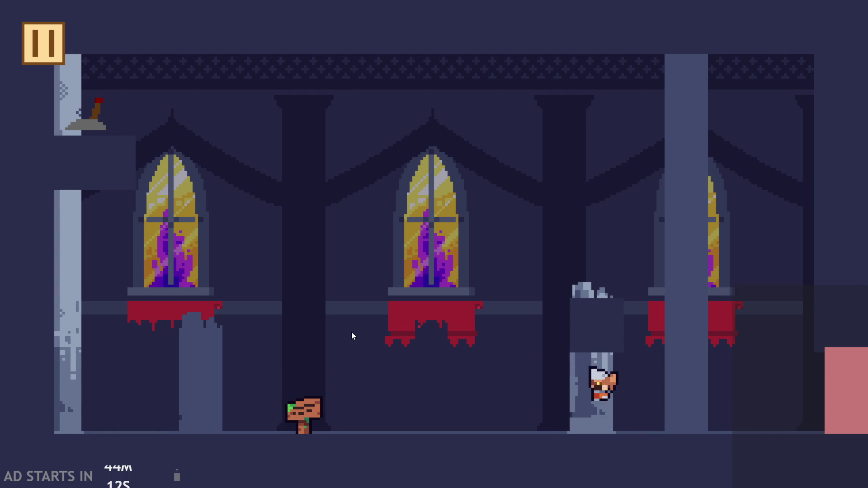
key("space")
key("space")
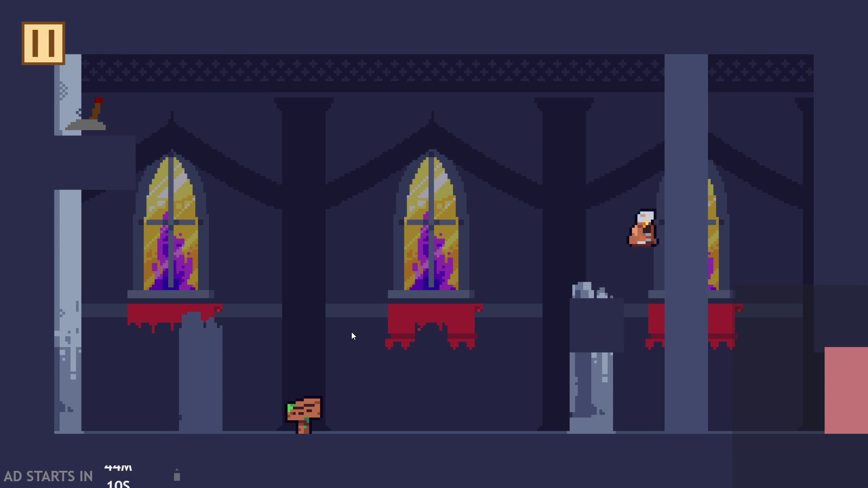
key("space")
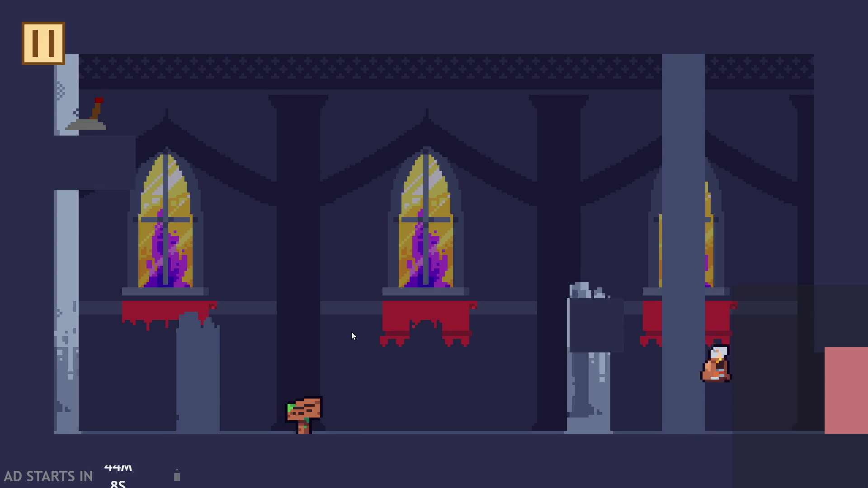
key("space")
key("space")
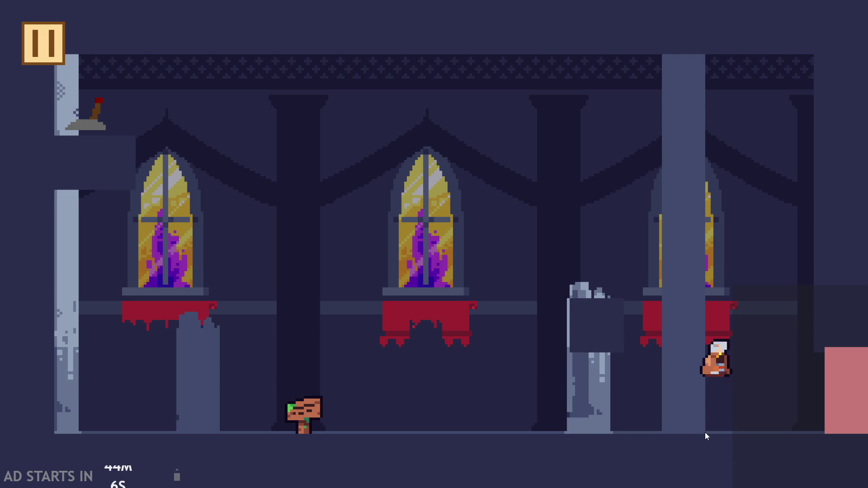
key("space")
key("space")
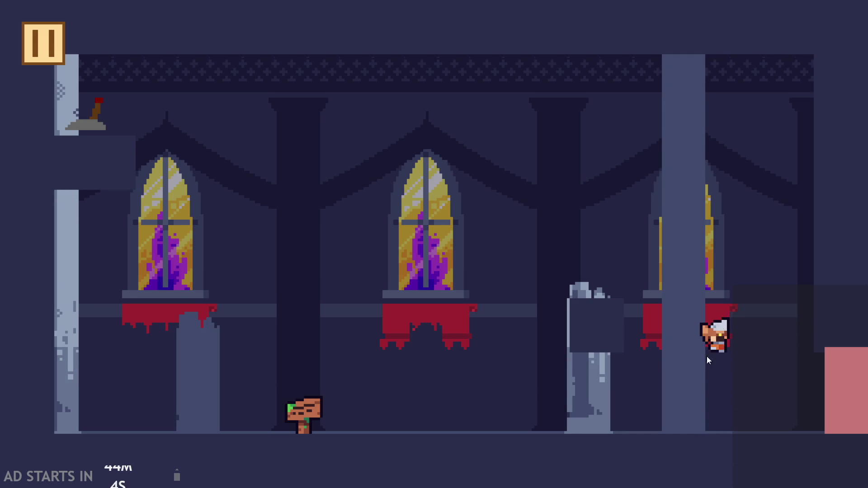
key("space")
key("space")
key("space")
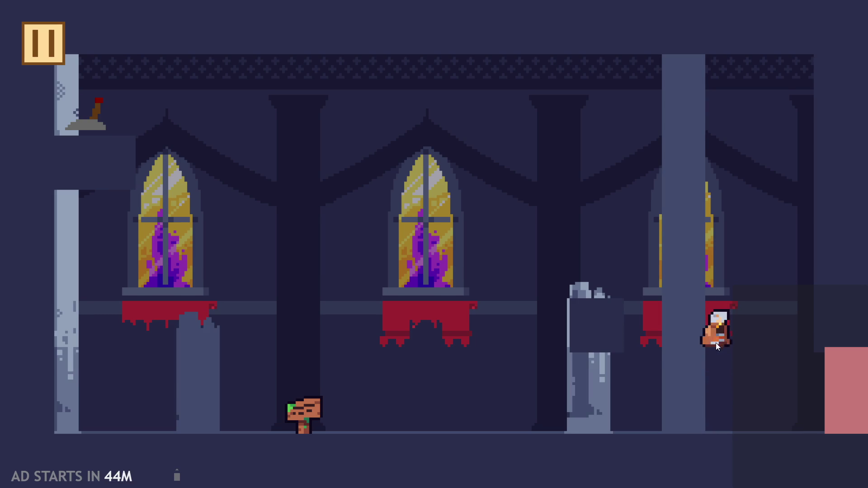
key("space")
key("space")
key("space")
key("space")
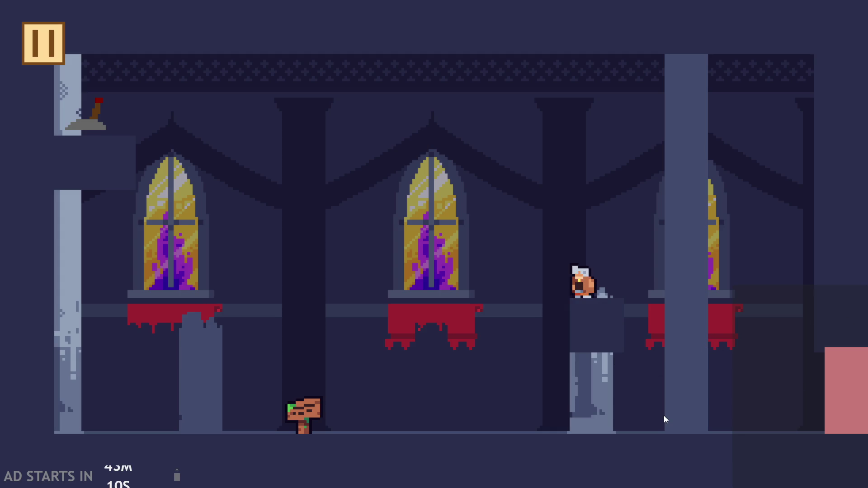
Step: Run the hero left past the sign, land on the stone ledge, and return to the pillar base
key("Left")
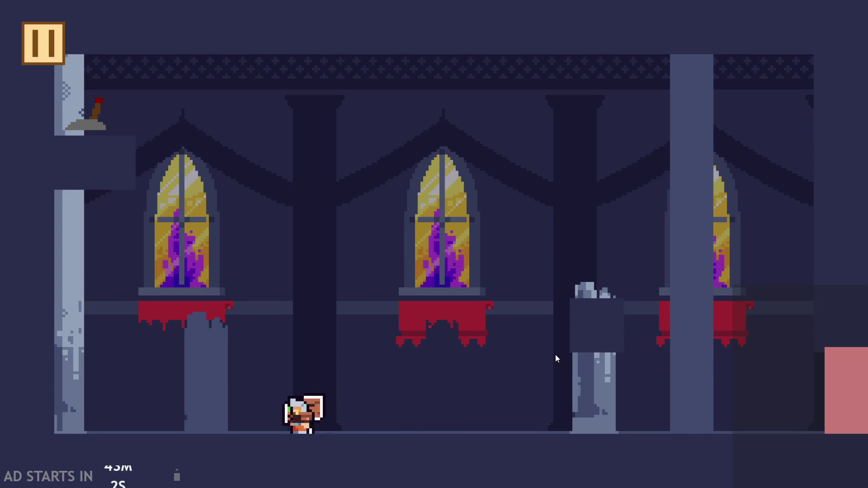
key("Right")
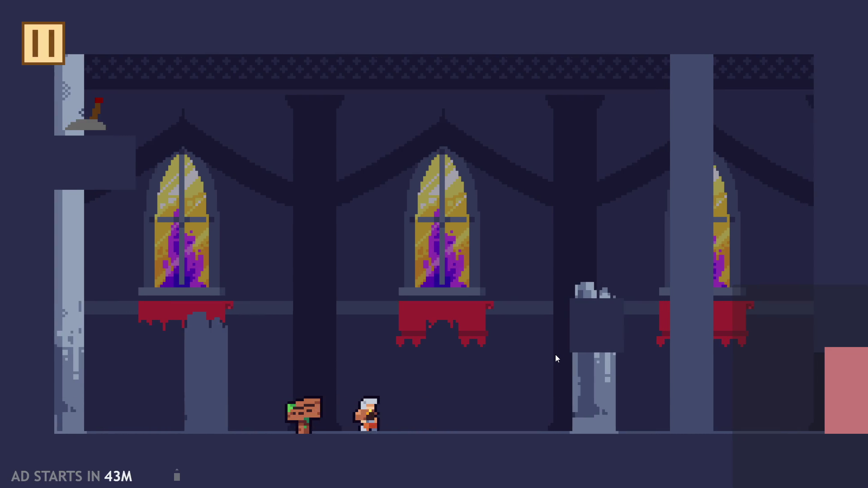
key("Up")
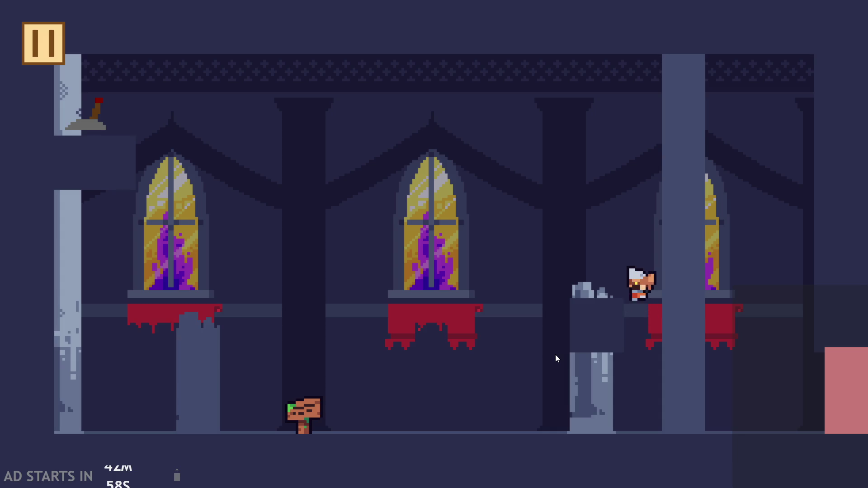
key("Up")
key("Left")
key("Up")
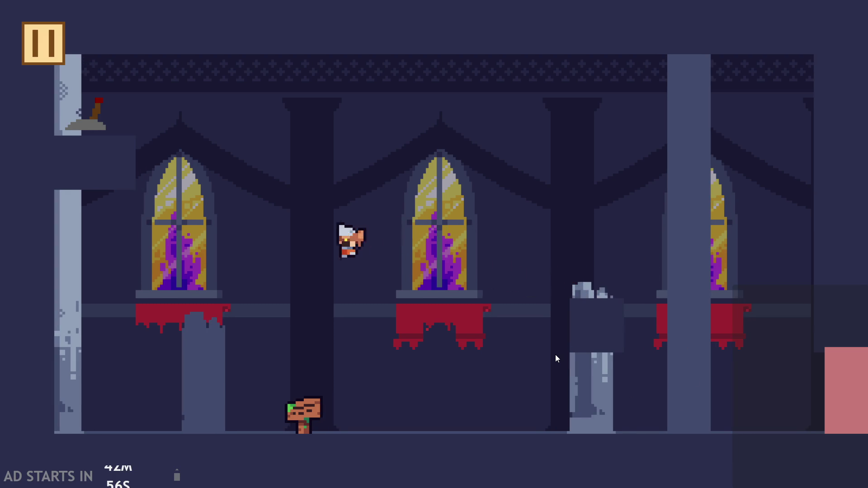
key("Right")
key("Up")
key("Up")
key("Left")
key("Right")
Step: Wall-jump above the stone column, leap to the broken pillar ledge, then pause and exit the game
key("Up")
key("Left")
key("Right")
key("Up")
key("Right")
key("Left")
key("Up")
key("Left")
key("Right")
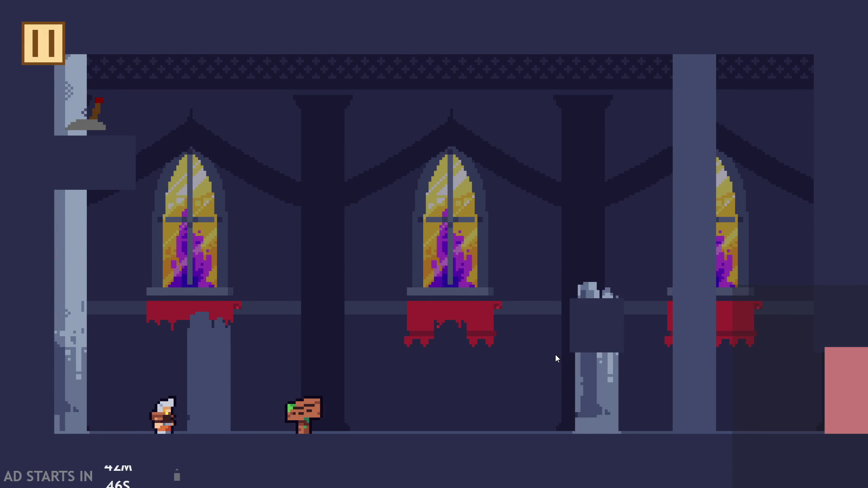
key("space")
key("space")
key("Right")
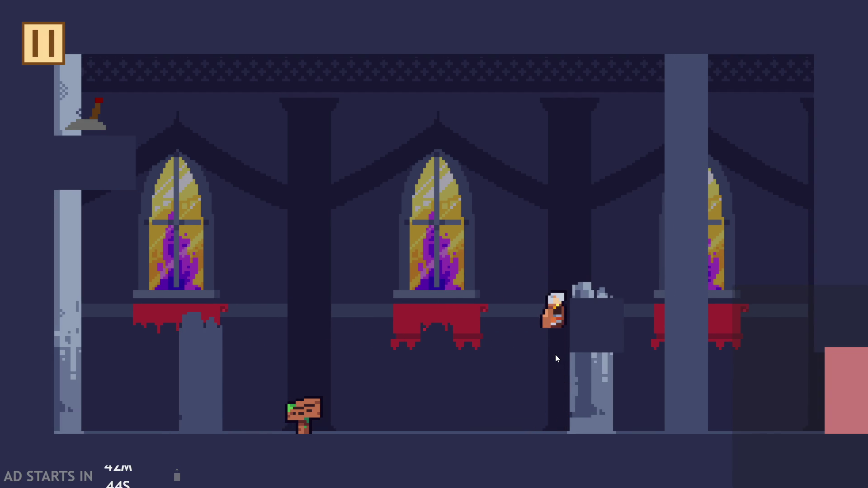
key("Escape")
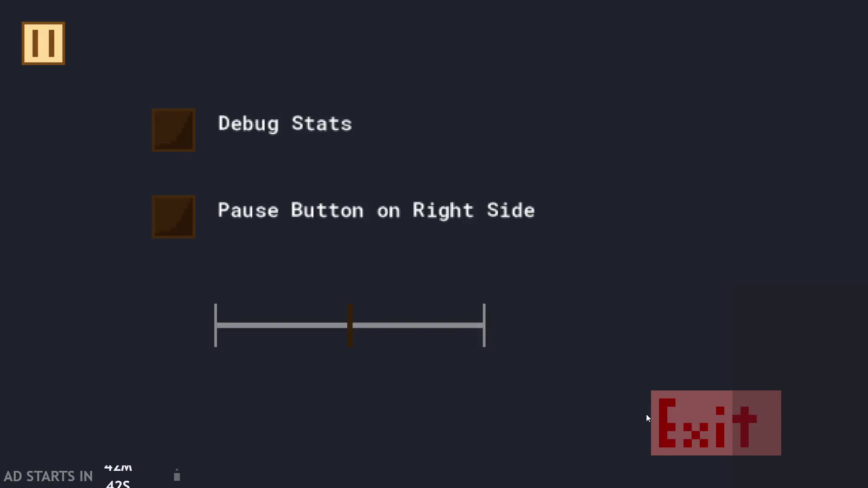
left_click(667, 423)
Step: Open Script1 and shorten the function name autotileind to autotile
mouse_move(402, 111)
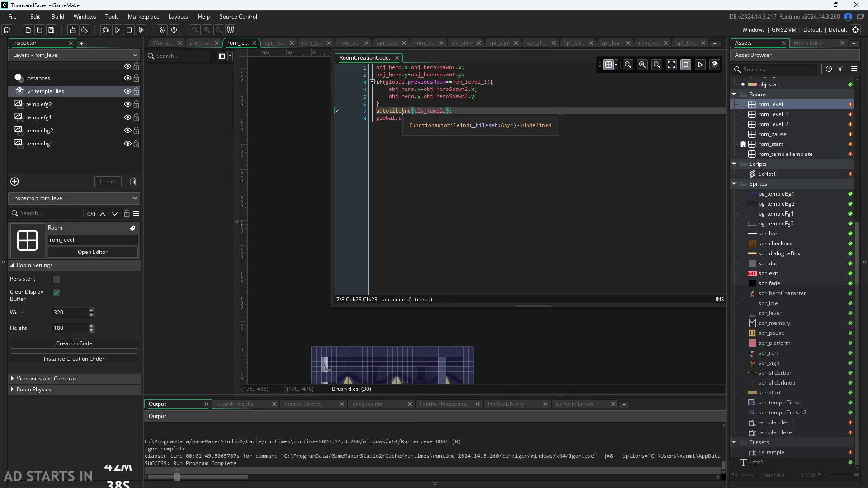
scroll("down", 3)
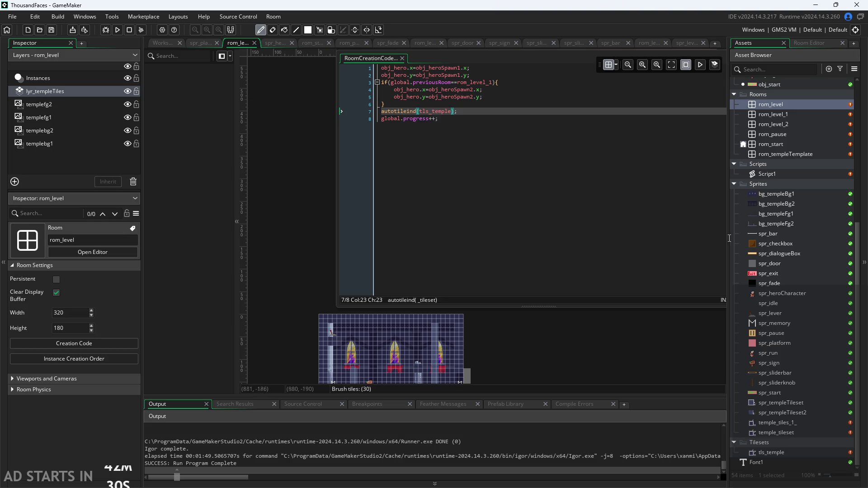
double_click(767, 174)
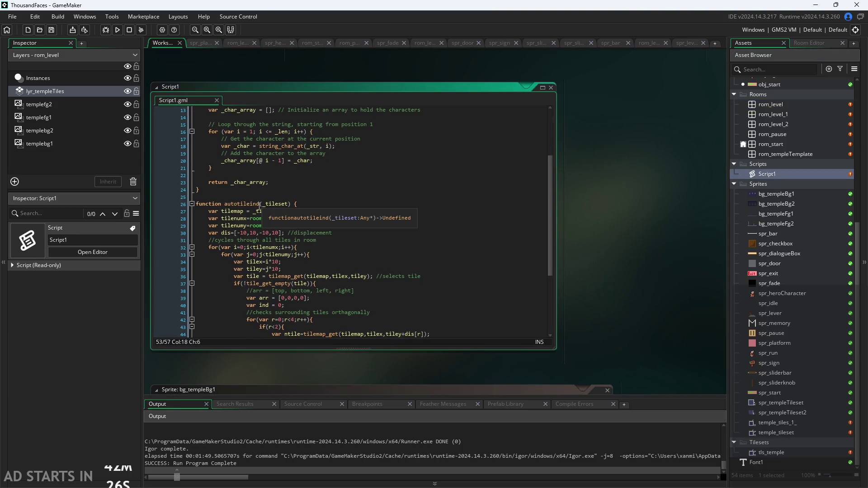
left_click(260, 204)
key("BackSpace")
key("BackSpace")
key("BackSpace")
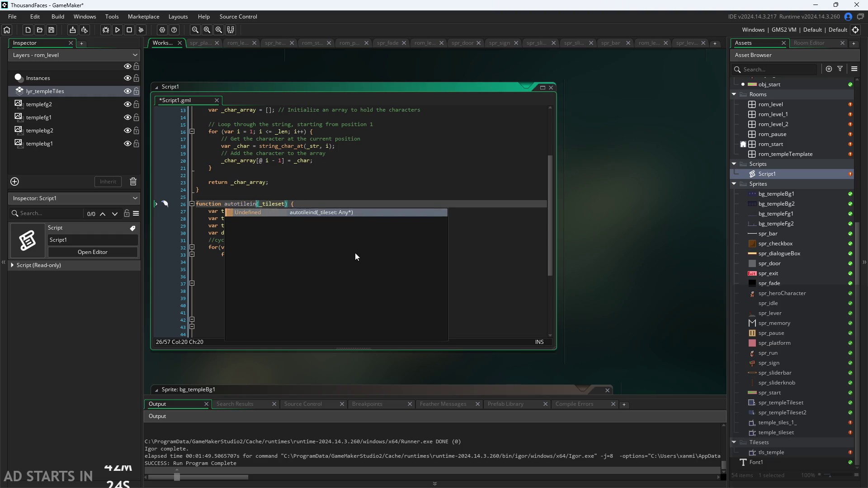
key("Escape")
Step: Review the Script1 autotile code and bring up the tls_temple tile set's properties
scroll("up", 3)
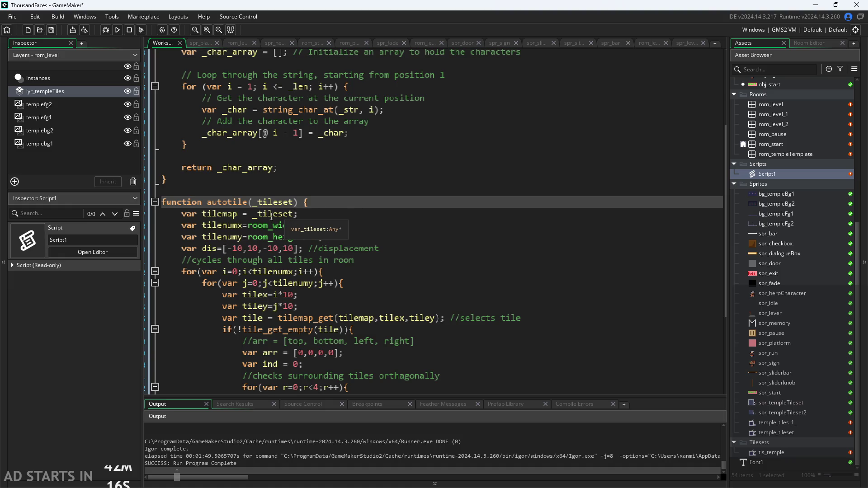
scroll("down", 3)
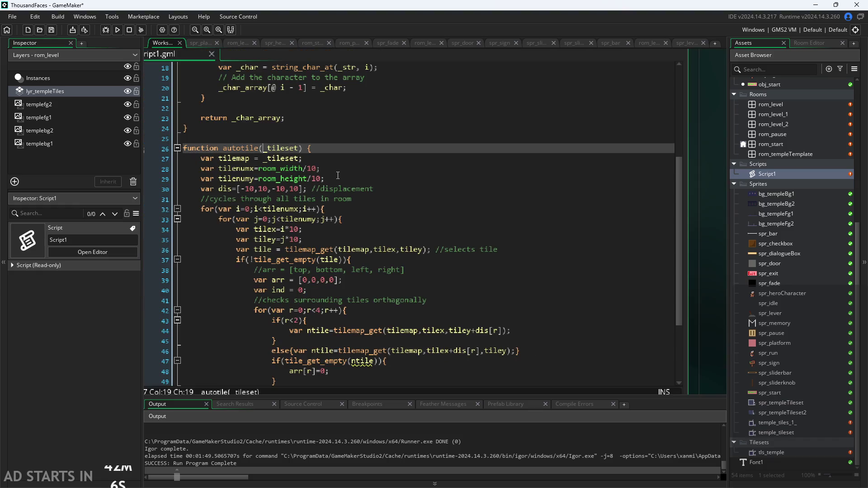
scroll("up", 3)
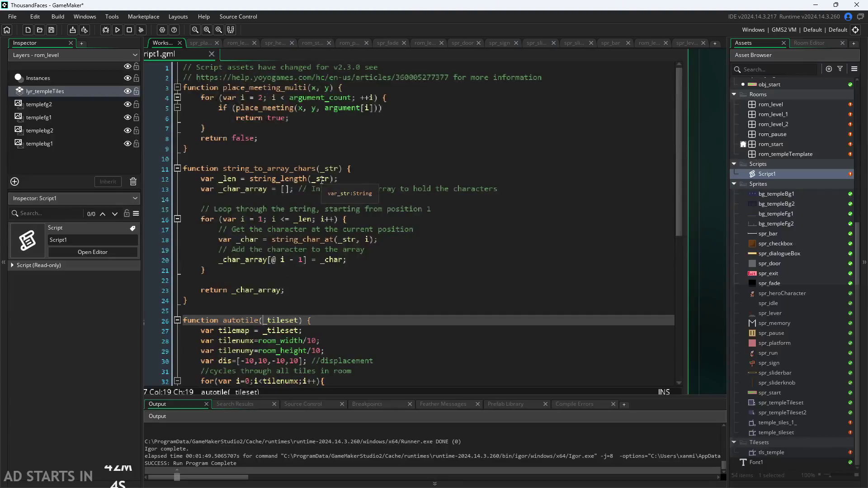
scroll("down", 3)
scroll("up", 3)
scroll("down", 3)
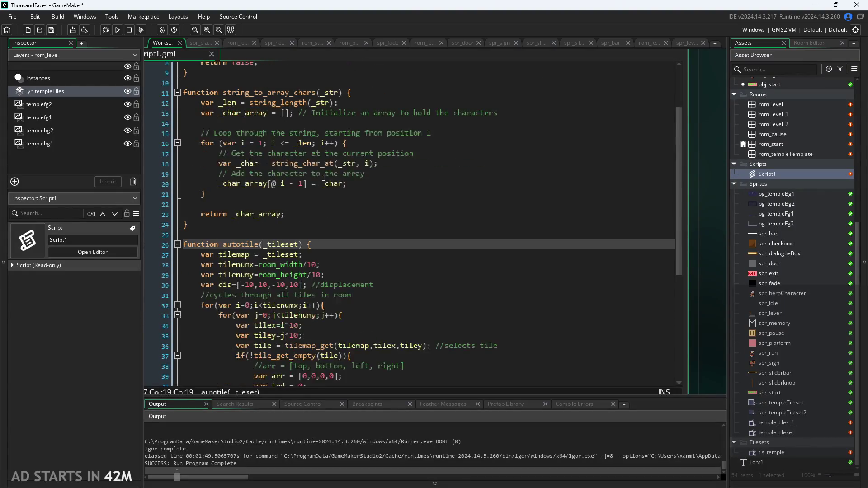
scroll("up", 3)
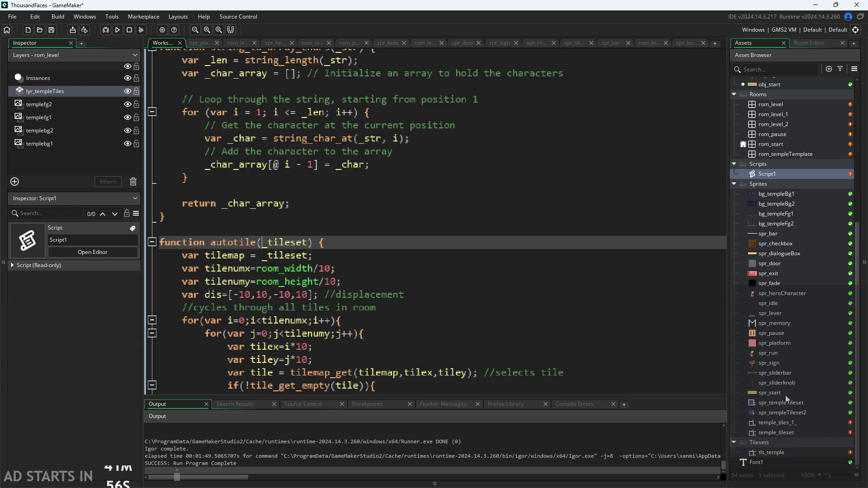
left_click(782, 453)
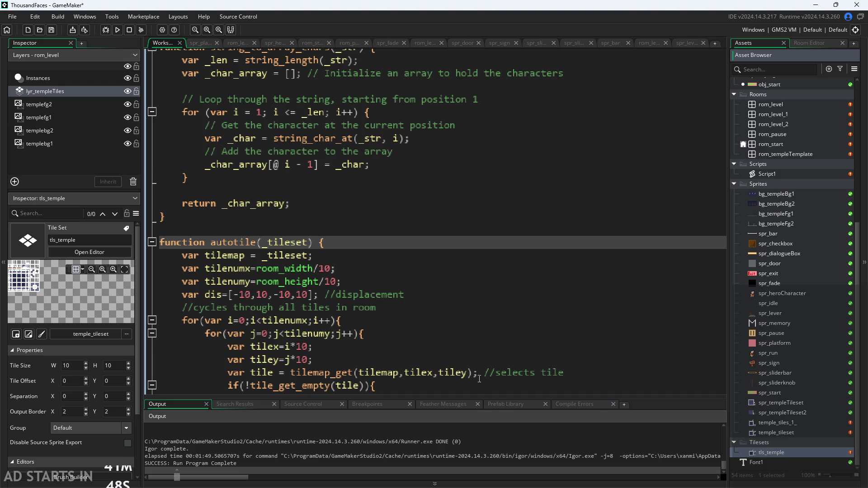
Step: Select the autotile function body and switch the current-tile lookup to tilemap_get(tilemap, x, y)
scroll("up", 3)
scroll("down", 3)
scroll("up", 3)
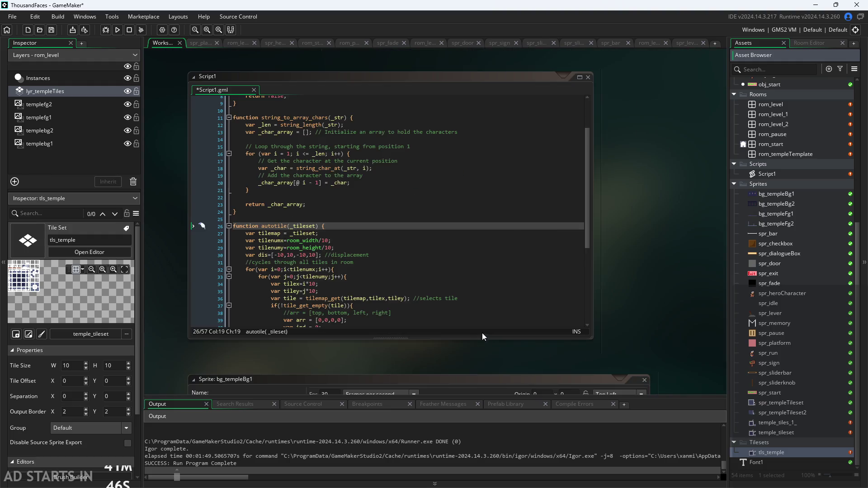
scroll("down", 3)
scroll("up", 3)
scroll("down", 3)
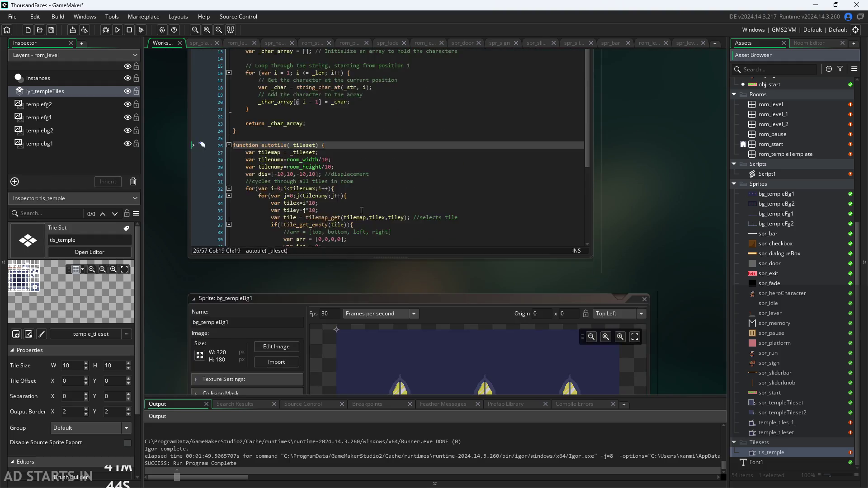
scroll("up", 3)
left_click_drag(591, 215, 590, 367)
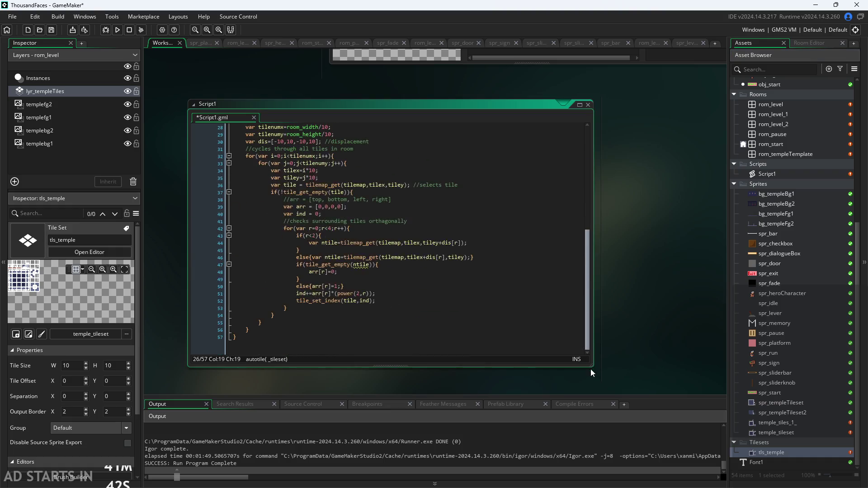
left_click_drag(274, 348, 218, 166)
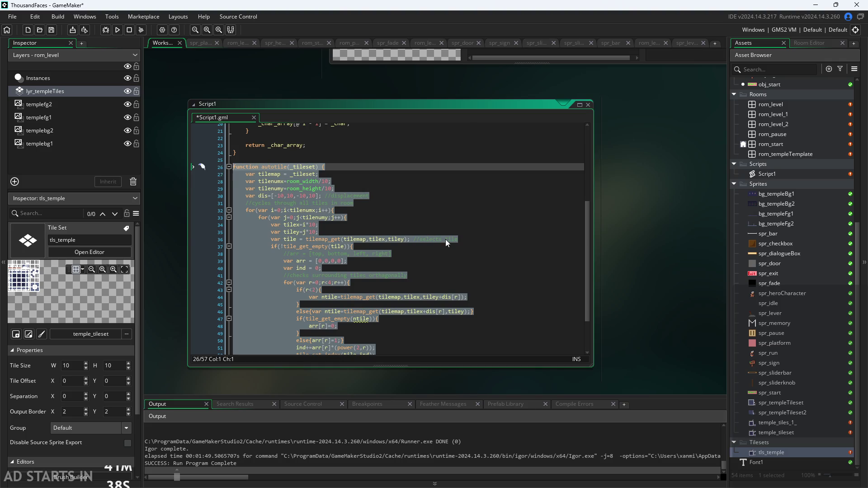
left_click(445, 239)
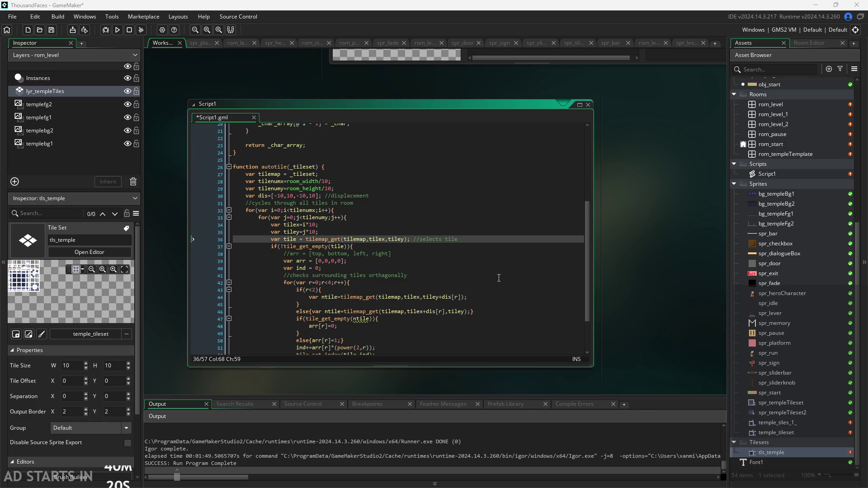
Step: Make the neighbour lookups use tilemap_get with dis[r] offsets, including line 44
scroll("down", 3)
scroll("up", 3)
scroll("down", 3)
left_click(384, 318)
left_click(384, 312)
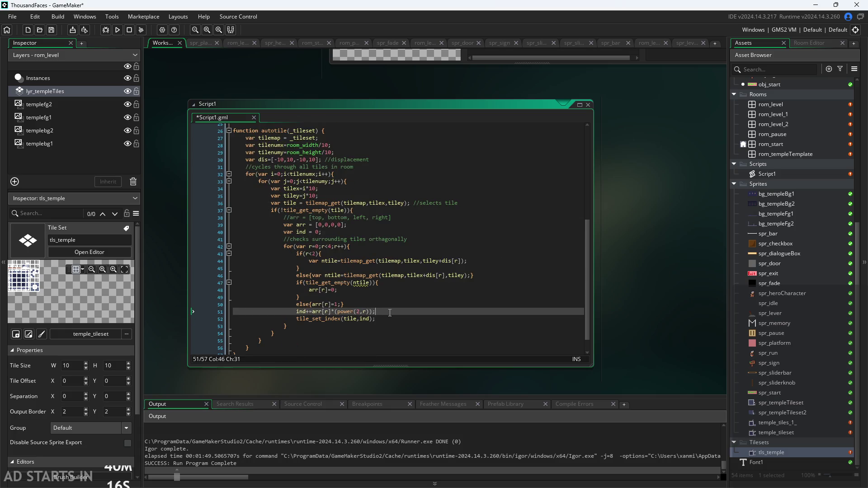
left_click(392, 275)
left_click(388, 261)
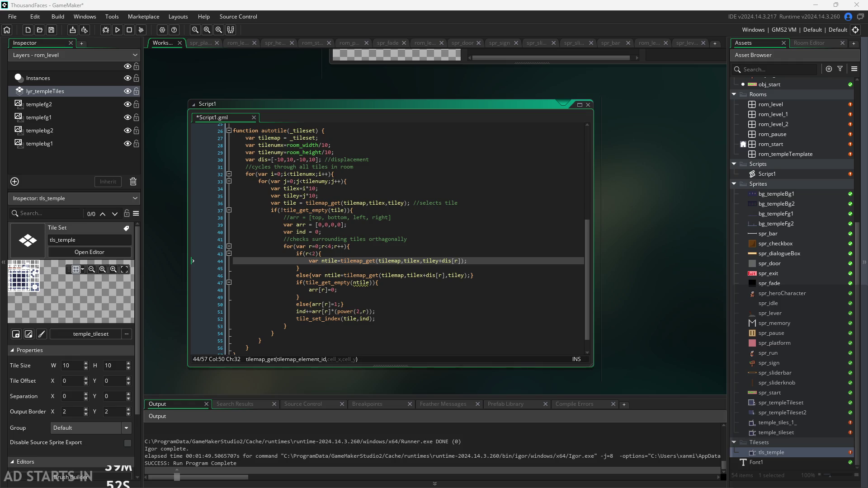
scroll("up", 3)
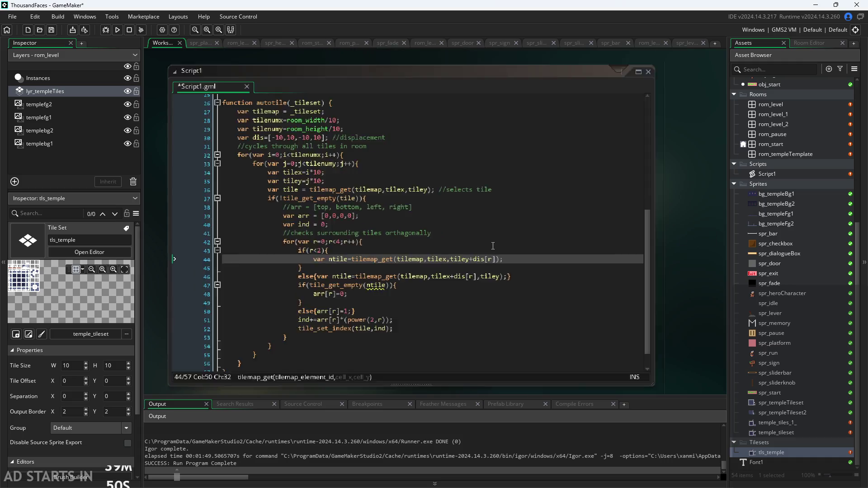
scroll("up", 3)
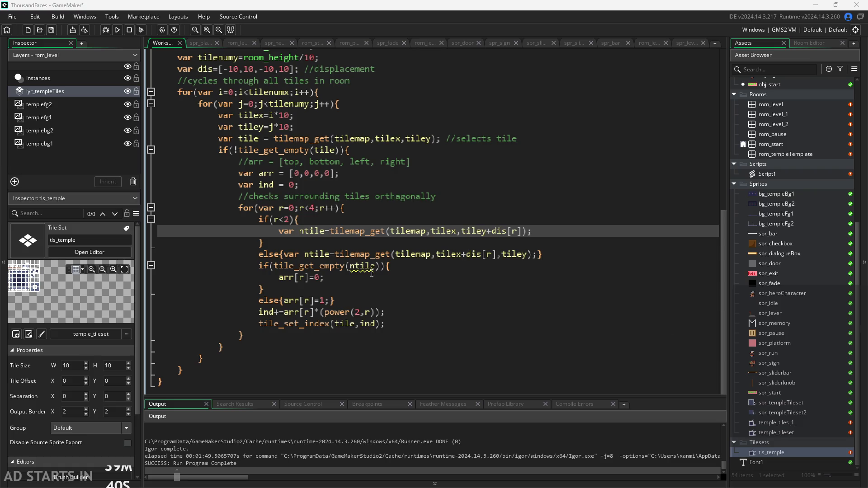
Step: Replace the tile_get_empty(ntile) neighbour check with ntile==0
left_click(329, 266)
left_click_drag(273, 266, 381, 268)
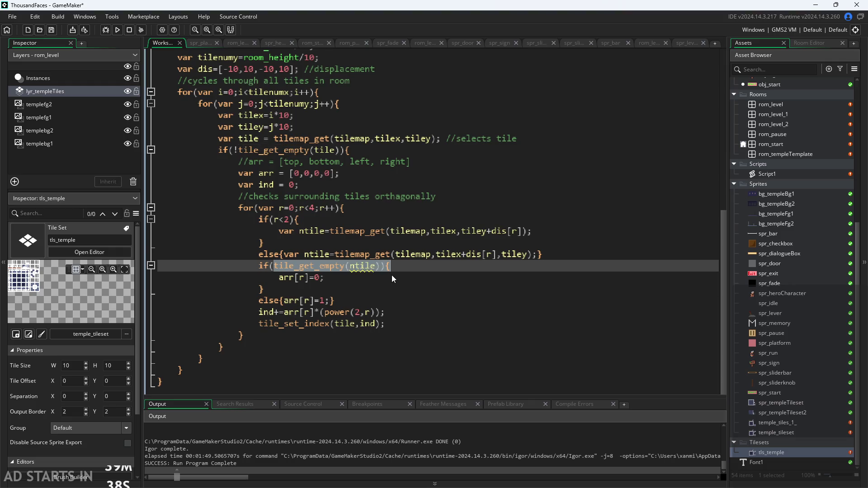
key("BackSpace")
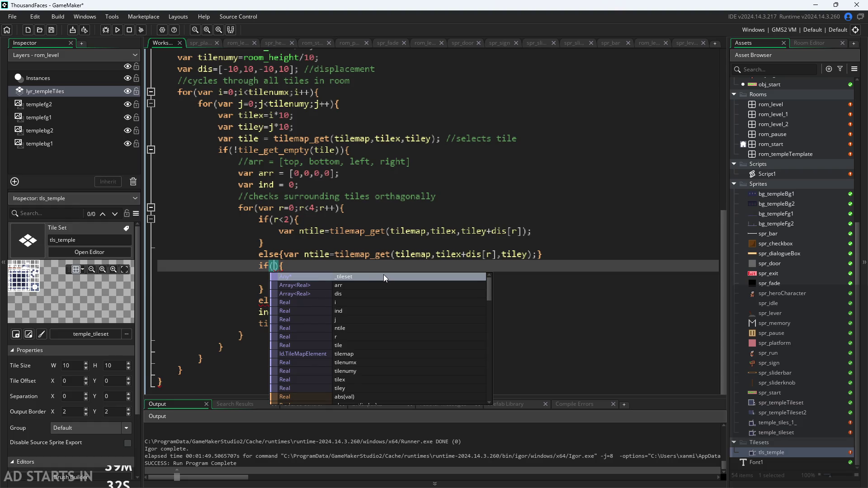
key("ctrl+z")
left_click(435, 268)
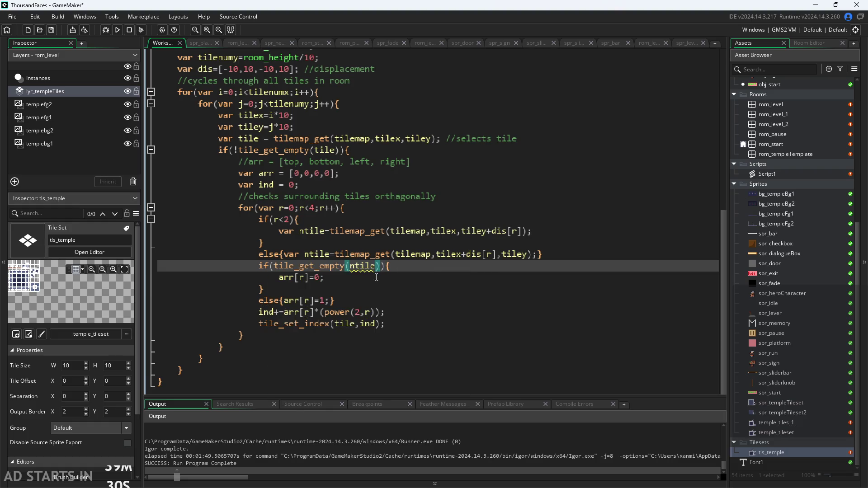
left_click_drag(382, 267, 270, 266)
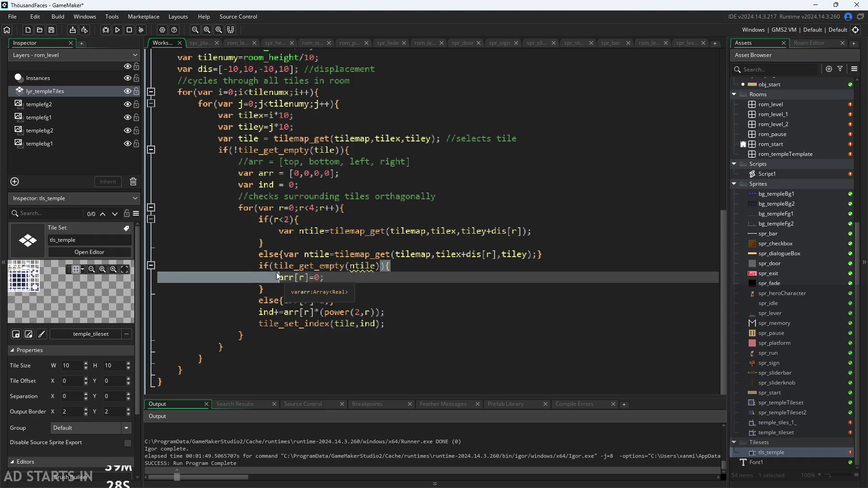
type("ntile==0")
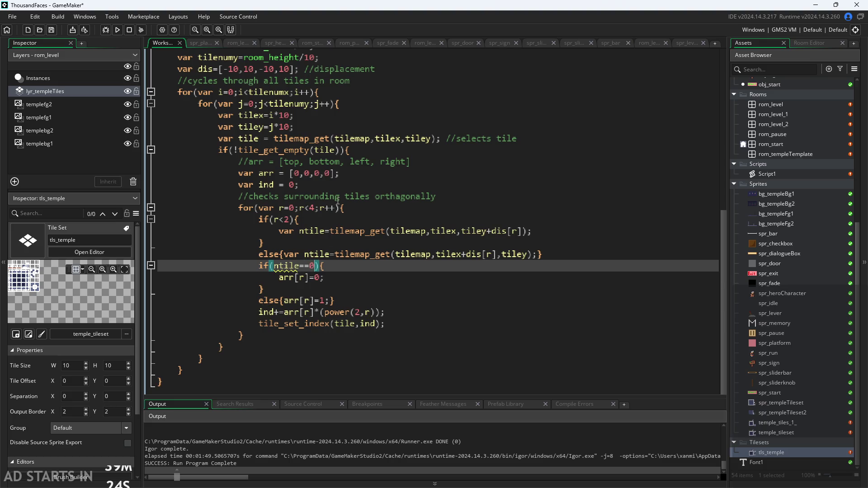
Step: Change the current tile's check to tile==0, save, and start a test run
left_click(336, 153)
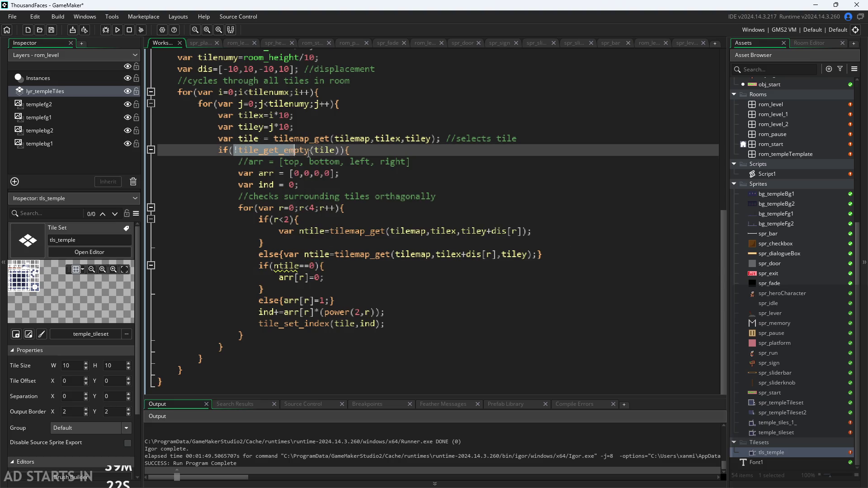
type("tile==")
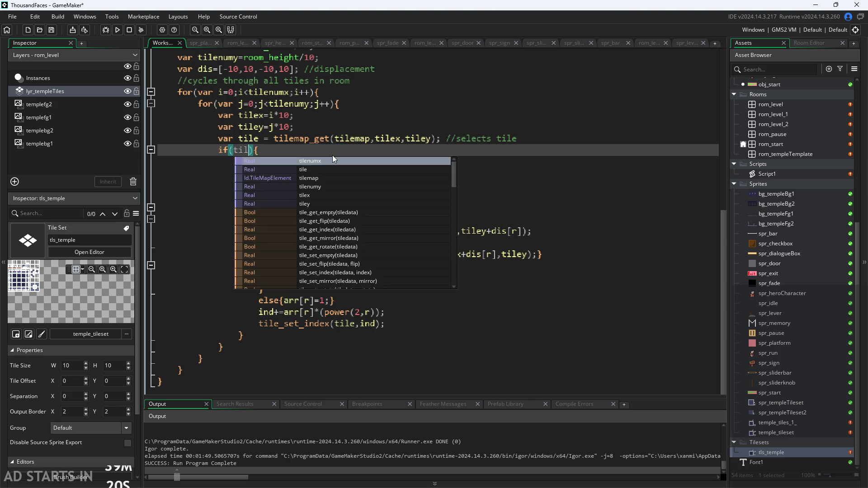
type("0")
key("ctrl+s")
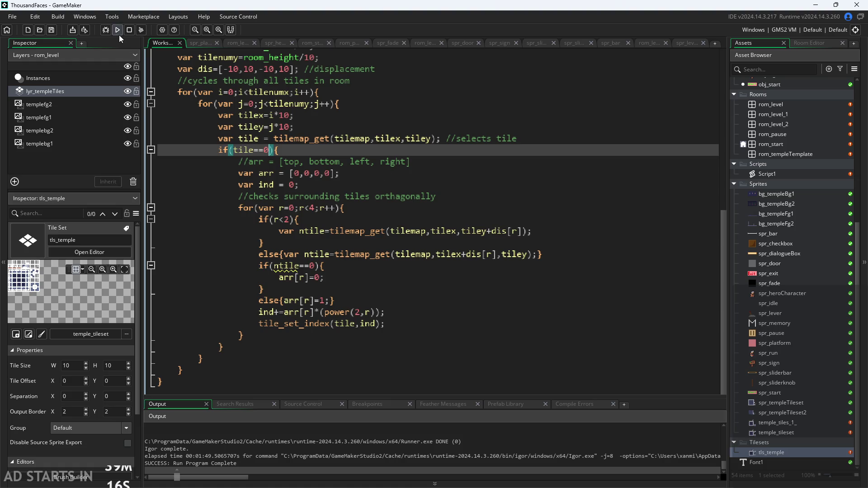
left_click(117, 30)
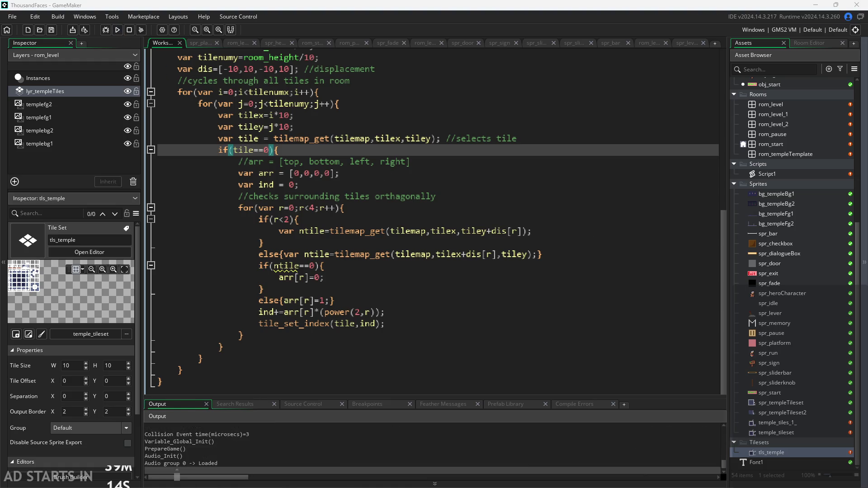
Step: Start the game, read the variable-not-set error, and abort the crashed run
left_click(529, 366)
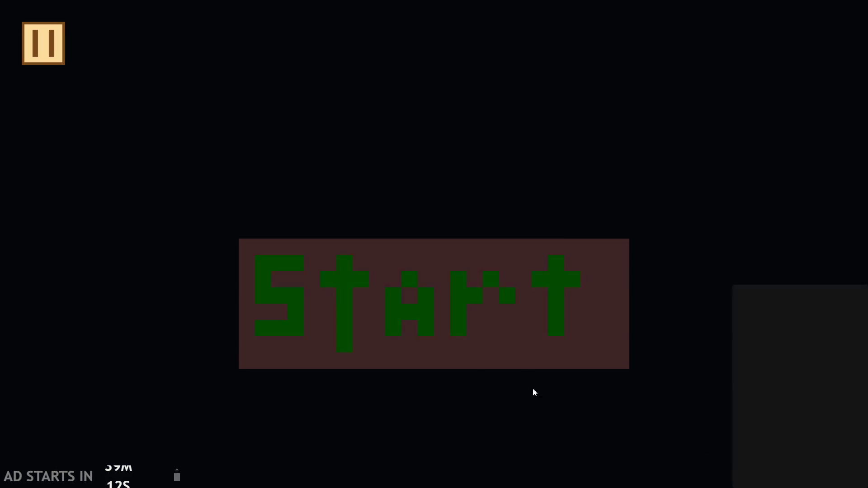
left_click(466, 183)
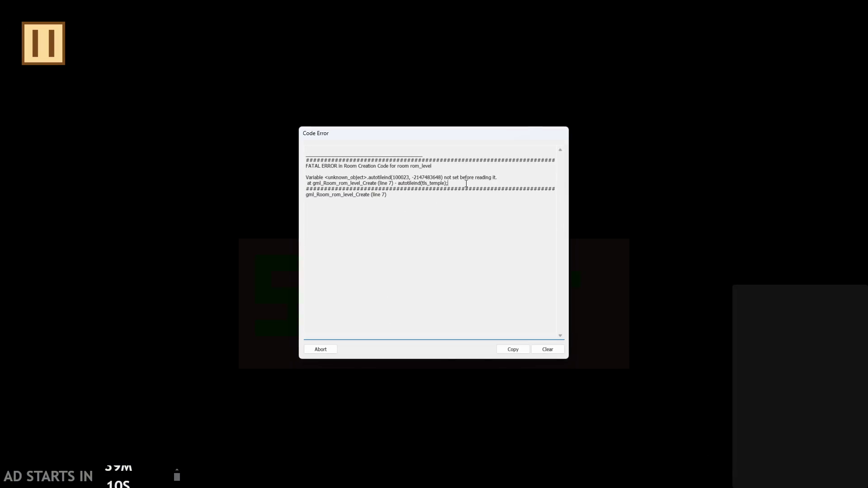
left_click_drag(495, 176, 305, 177)
left_click(325, 350)
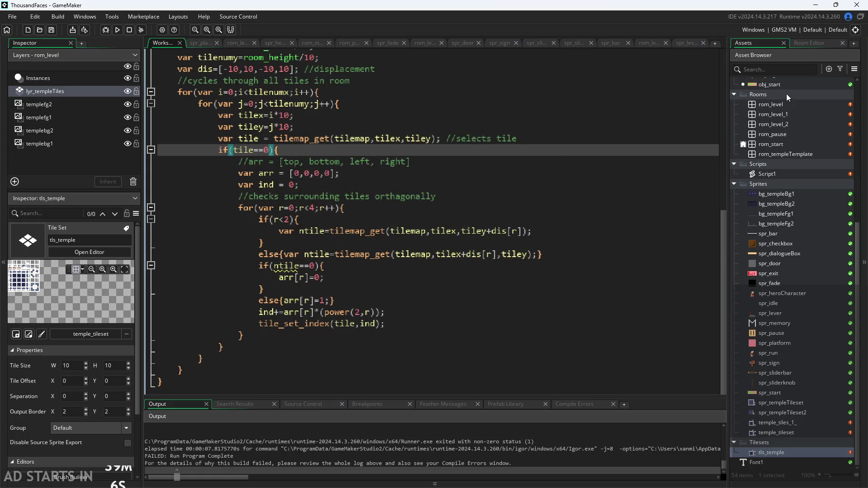
Step: In rom_level's creation code, rename the autotileind call to autotile and run again
left_click(785, 103)
double_click(785, 104)
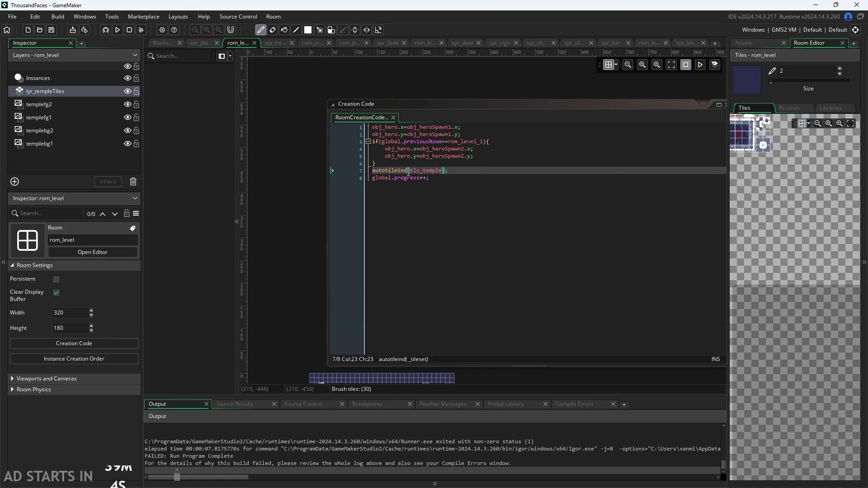
key("BackSpace")
key("BackSpace")
key("BackSpace")
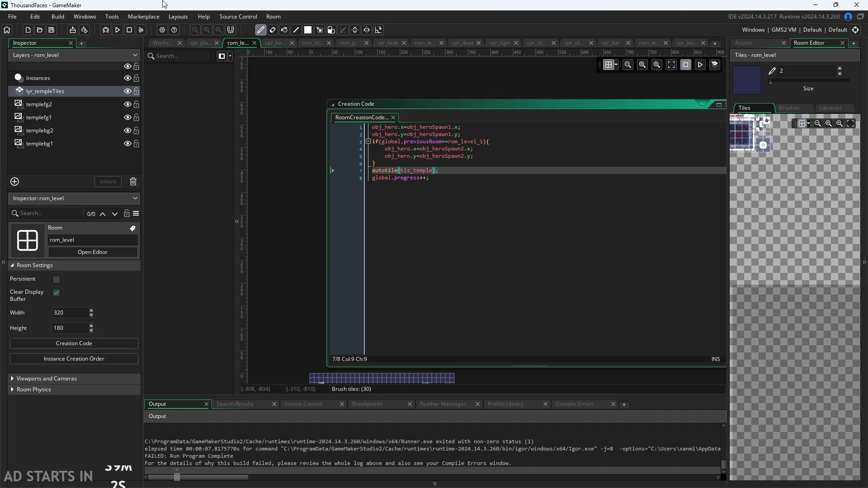
left_click(117, 30)
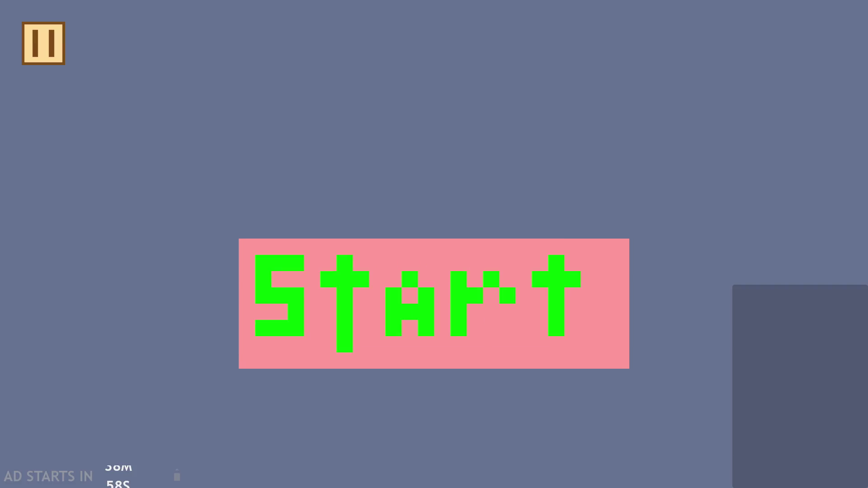
Step: Start the temple level, run right and jump the character onto the stone block
left_click(482, 302)
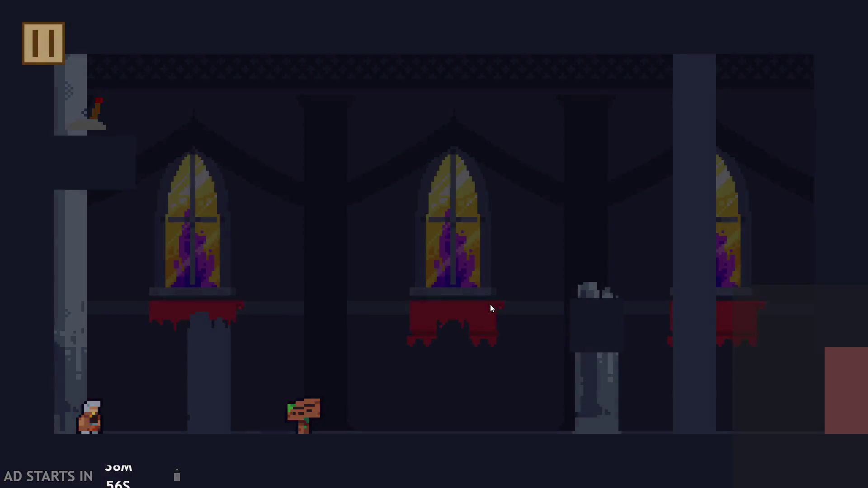
key("Right")
key("Up")
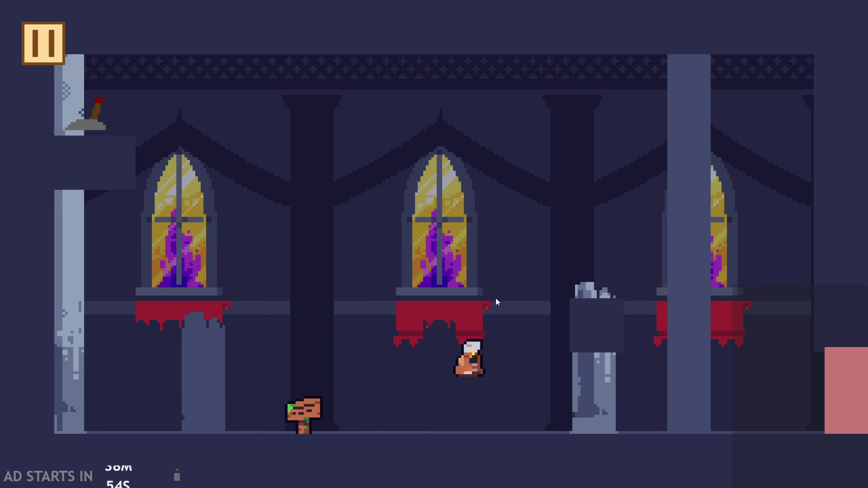
key("Right")
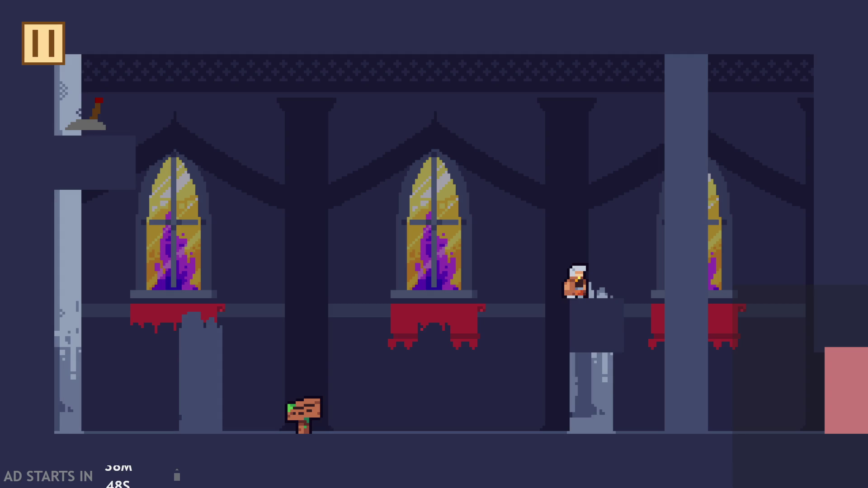
Step: Exit the game from its pause menu and return to the Script1 autotile code
left_click(52, 53)
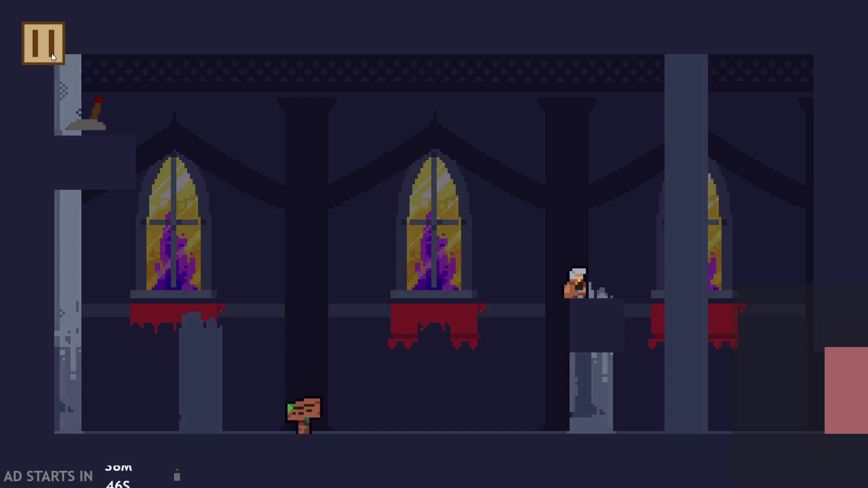
left_click(720, 417)
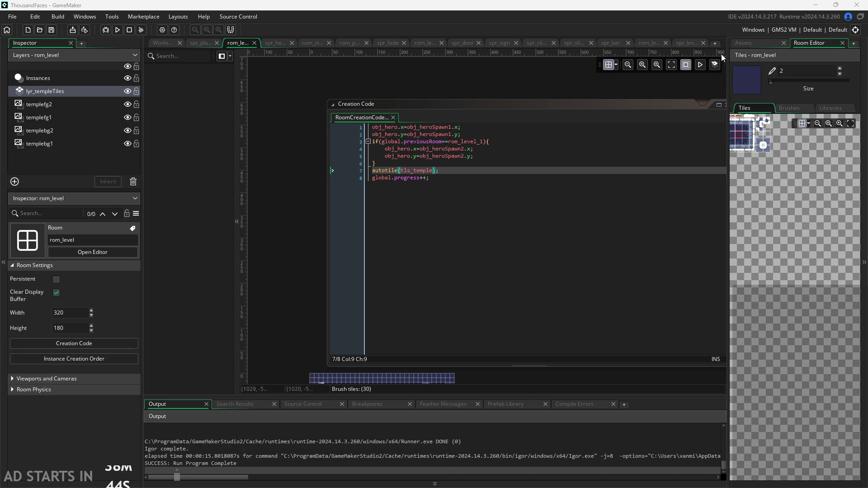
left_click(187, 45)
left_click(161, 42)
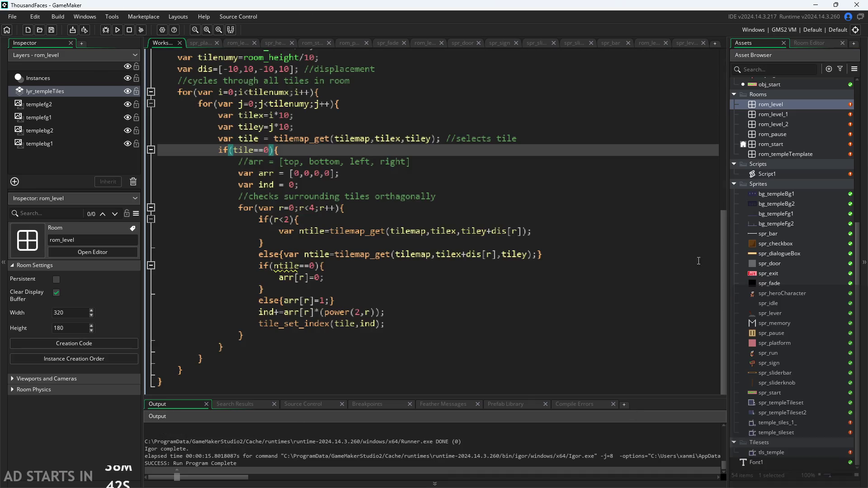
Step: Move tile_set_index(tile,ind); from inside the neighbour loop to just after its closing brace, and save
scroll("up", 3)
left_click_drag(395, 312, 270, 312)
key("BackSpace")
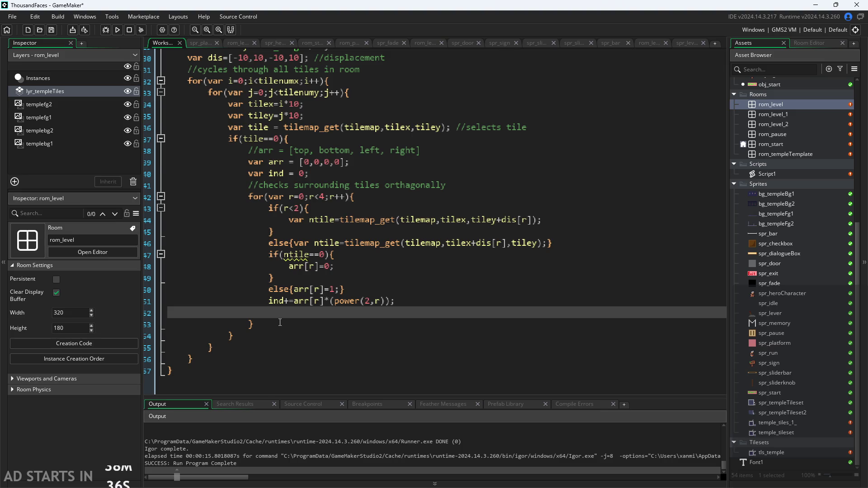
key("BackSpace")
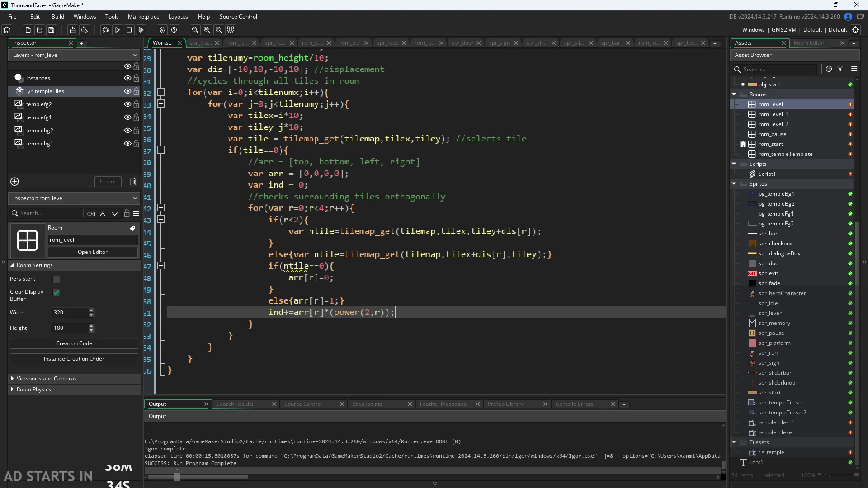
key("Delete")
key("End")
key("Return")
key("ctrl+v")
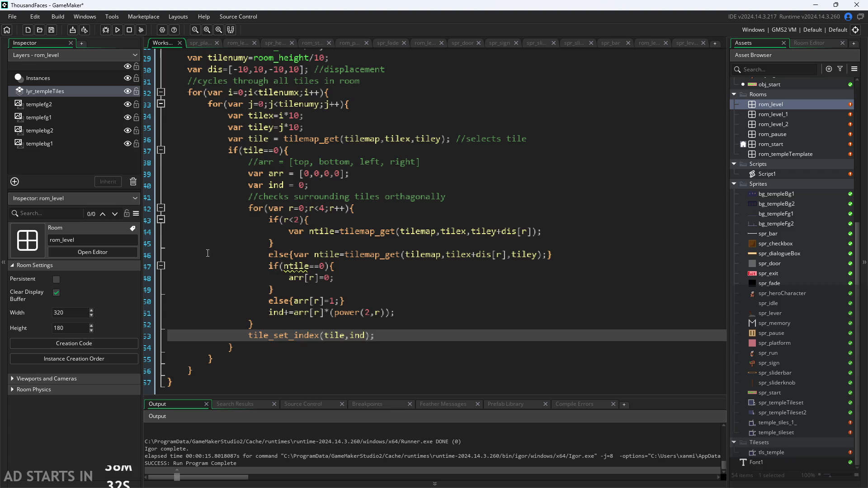
left_click(250, 208)
left_click(284, 335)
key("ctrl+s")
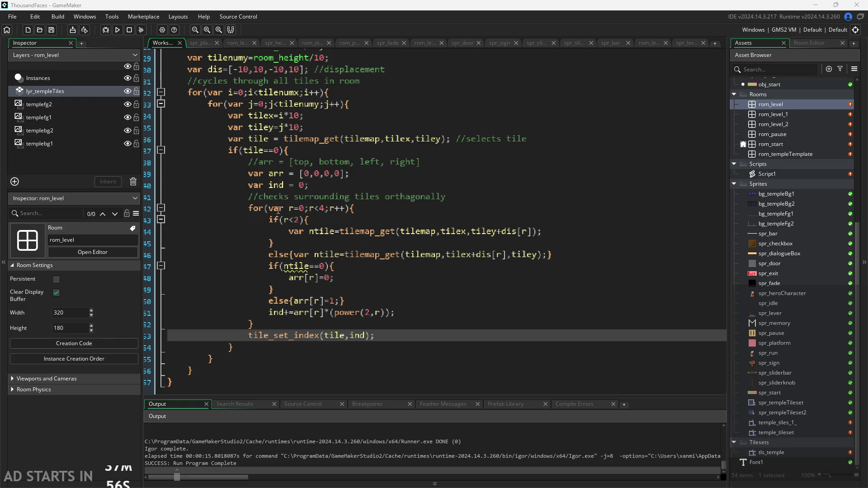
Step: Check the loop's r<4 condition, then build and run the game
left_click(321, 208)
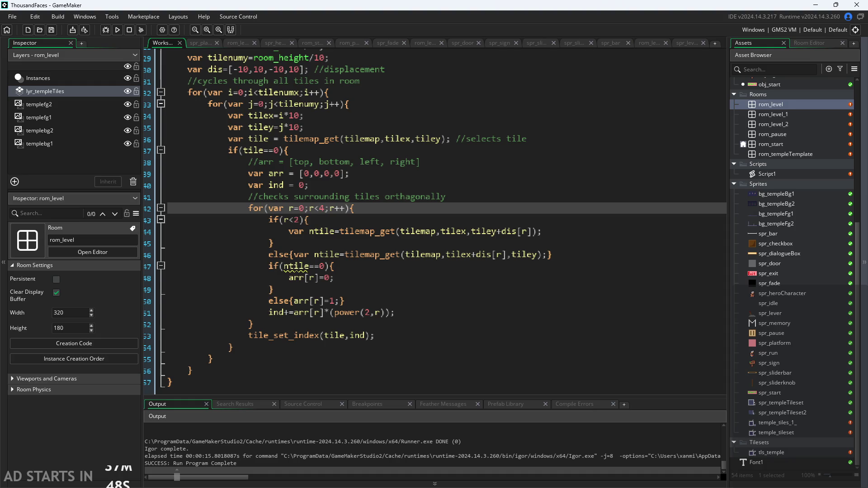
key("Down")
key("Down")
key("Down")
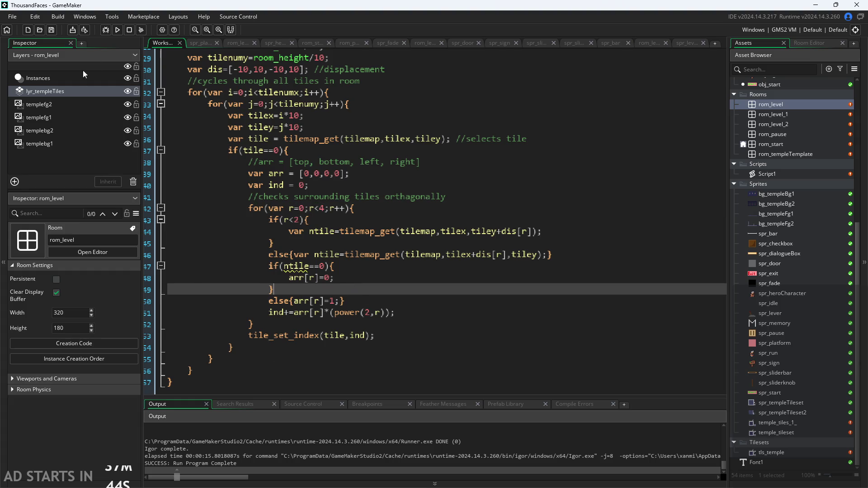
left_click(117, 30)
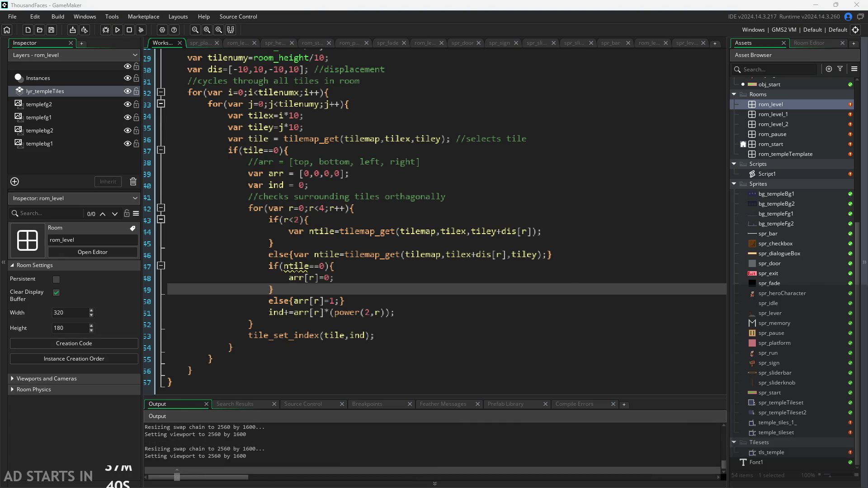
Step: Start the test game, open its pause settings and choose Exit to return to the IDE
left_click(349, 331)
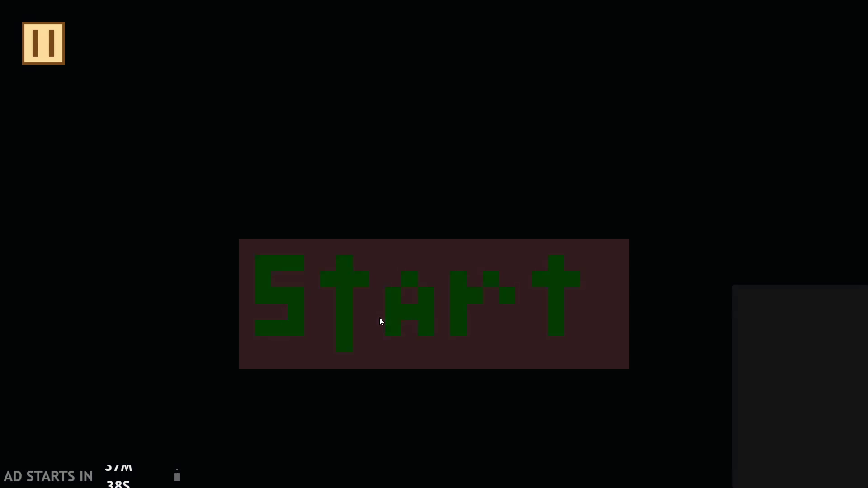
left_click(27, 43)
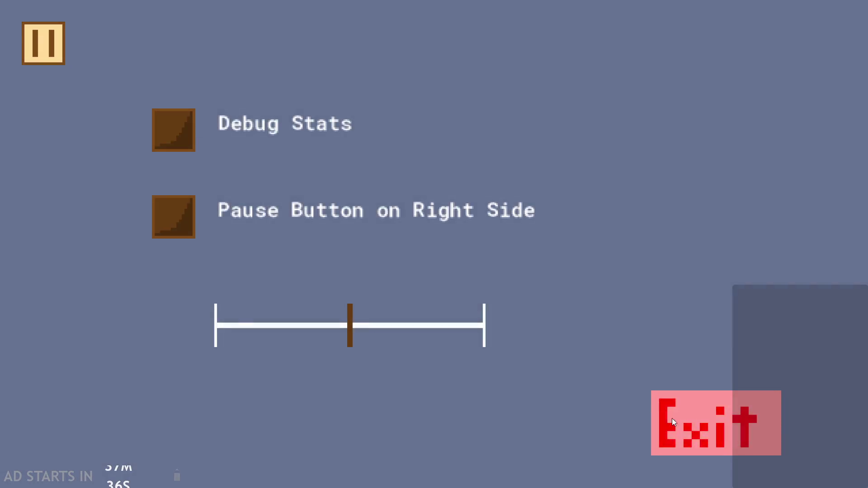
left_click(663, 413)
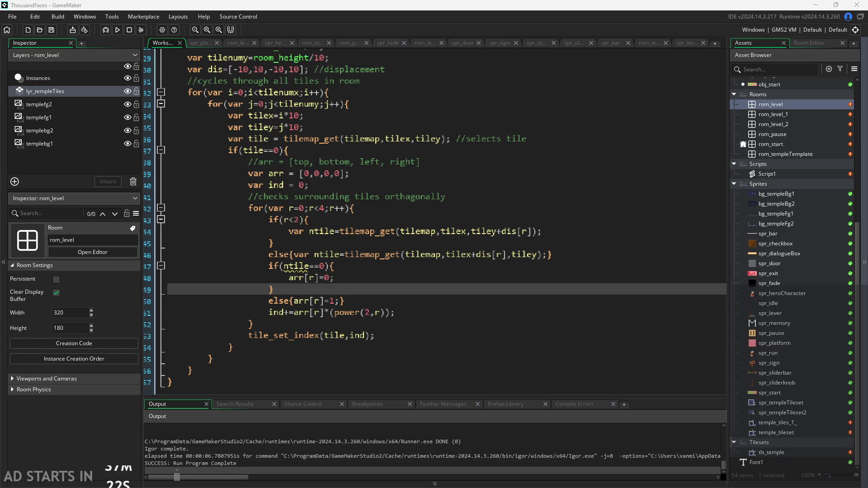
scroll("up", 3)
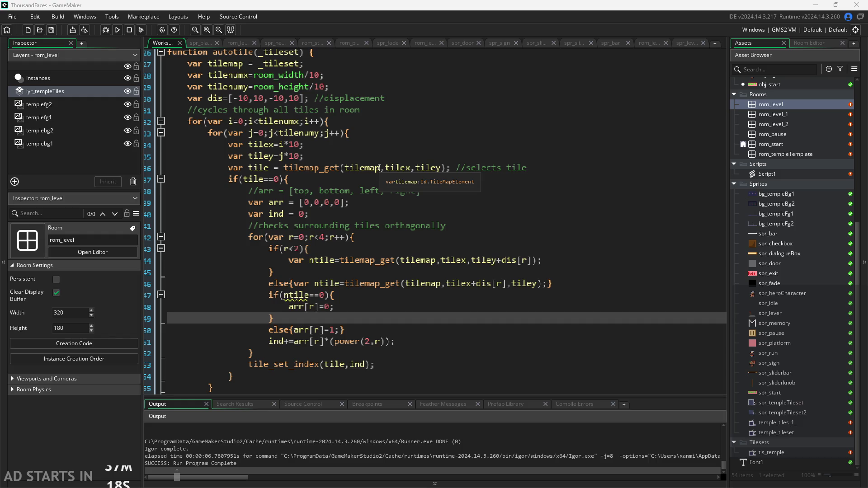
left_click(379, 167)
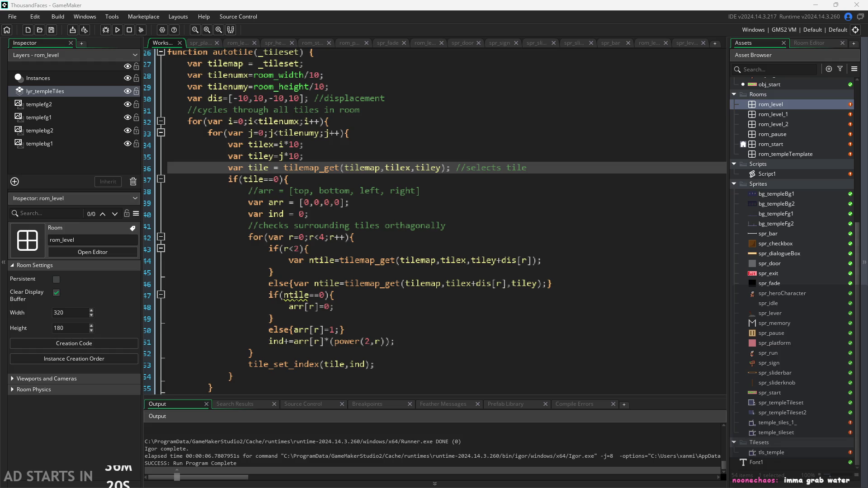
Step: Delete the '//selects tile' comment after the tilemap_get call on line 36
key("Down")
key("Down")
left_click(451, 172)
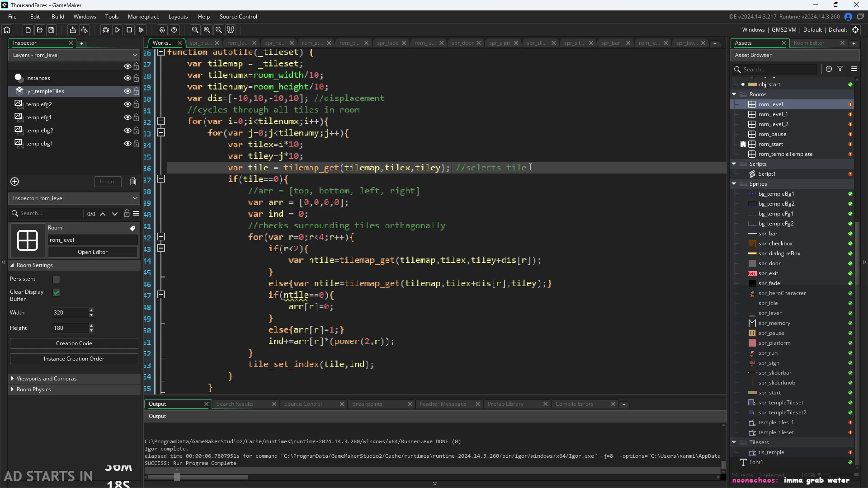
left_click_drag(458, 168, 527, 169)
key("BackSpace")
Step: Start a tile = tile_set_index line below tilemap_get, then remove that unfinished line
key("Return")
type("tile")
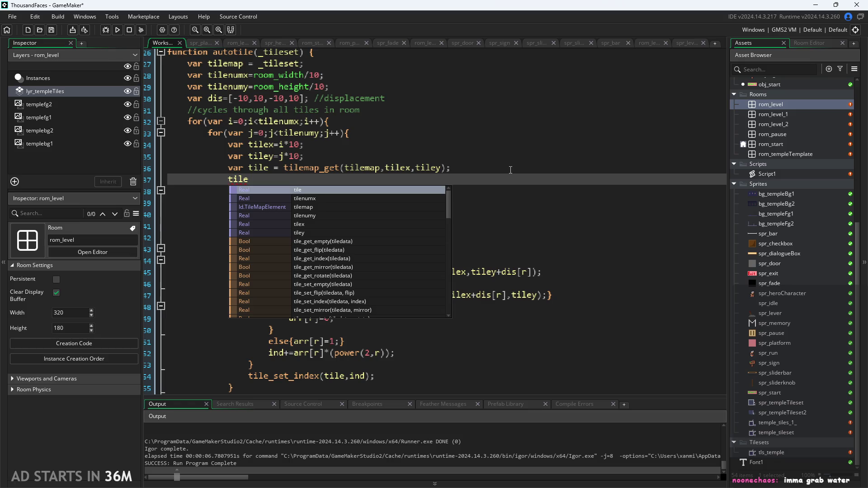
type(" = ")
type("t")
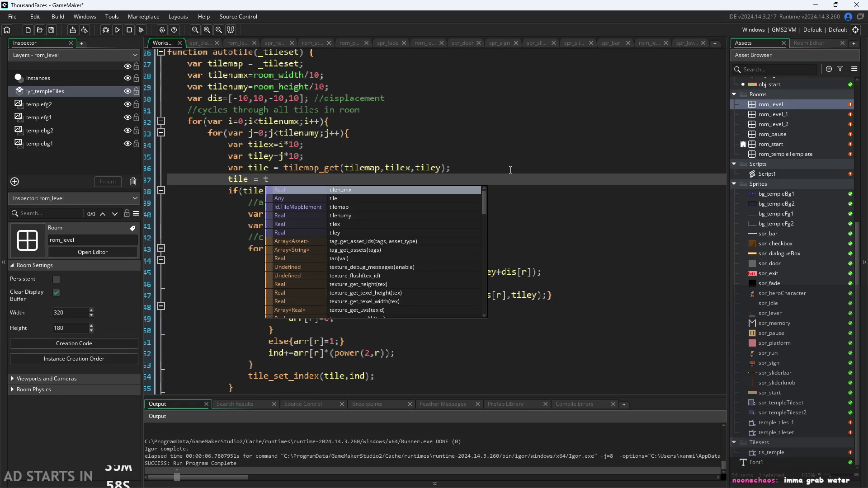
type("ile_")
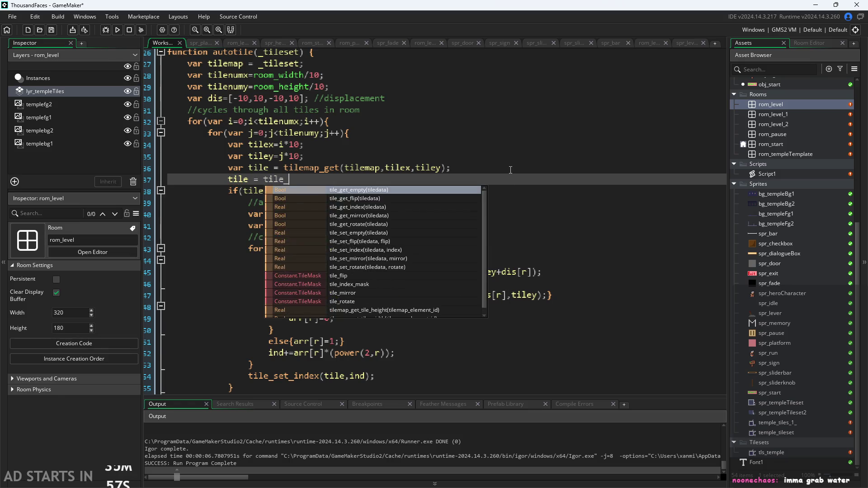
type("set_")
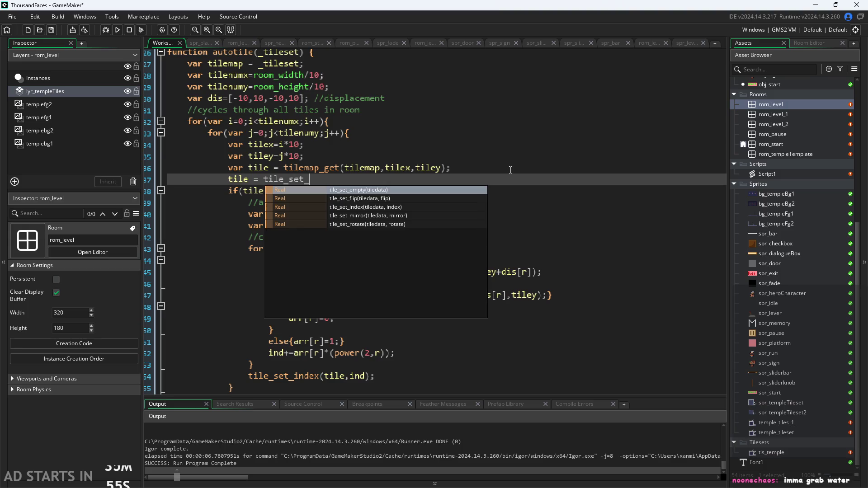
type("ind")
key("Return")
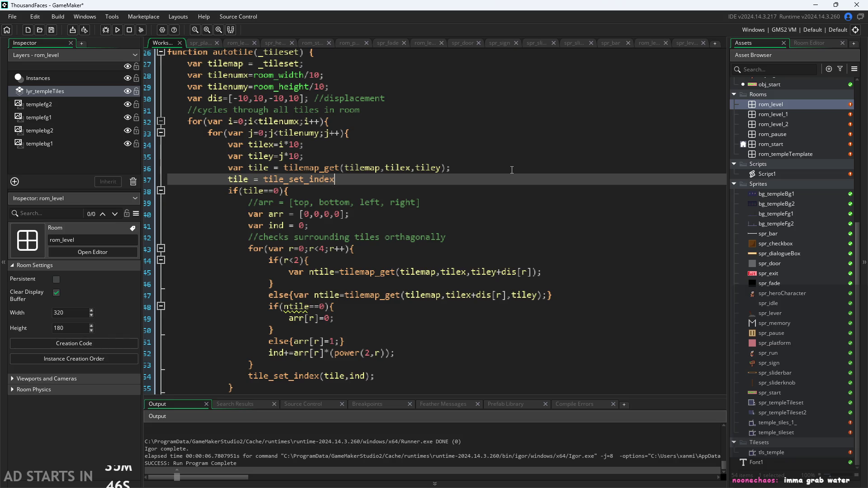
key("shift+Home")
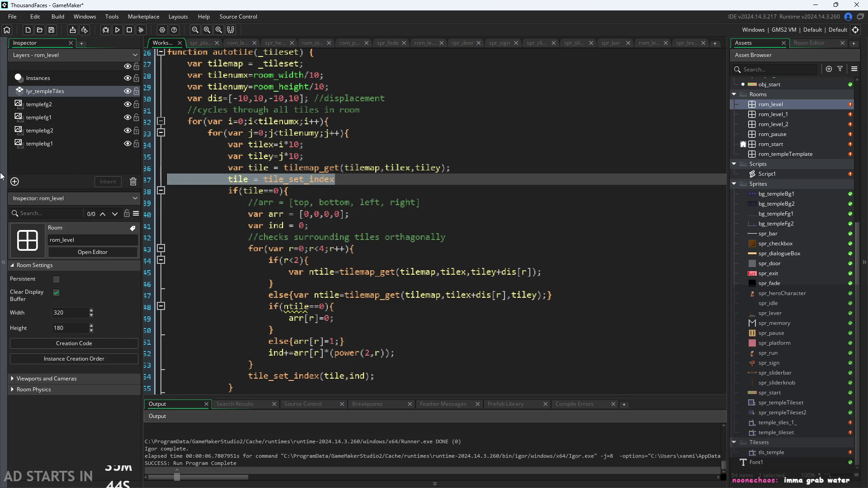
key("BackSpace")
key("BackSpace")
Step: Prefix line 53 with 'tile =' so it reads tile = tile_set_index(tile,ind);
scroll("down", 3)
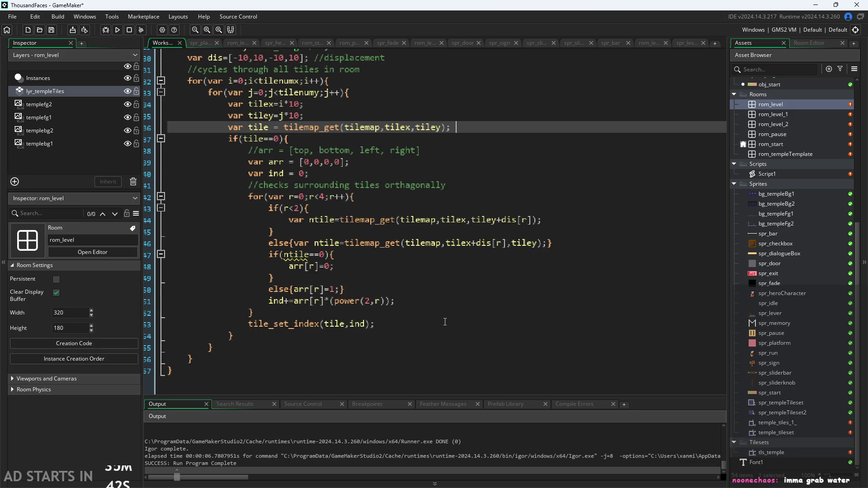
left_click(439, 325)
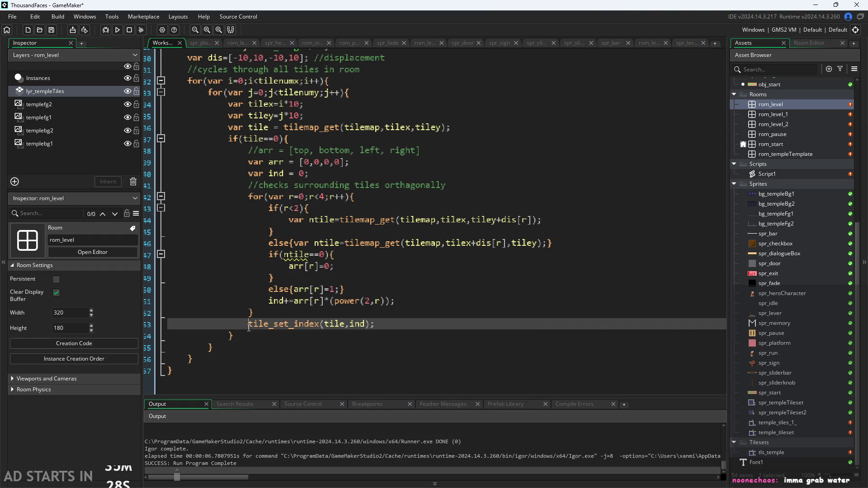
type("tile =")
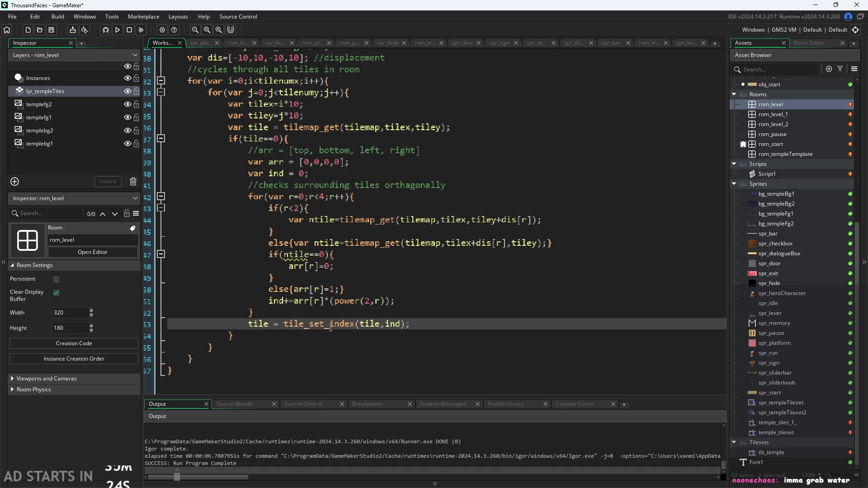
mouse_move(330, 328)
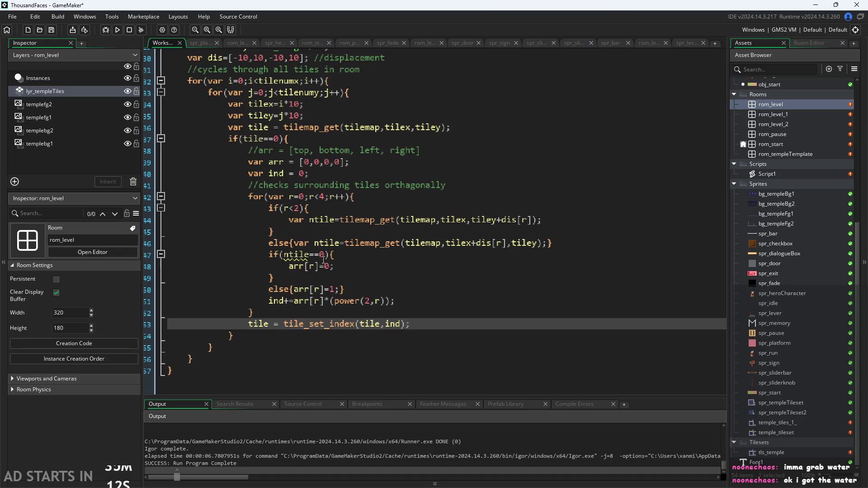
left_click(425, 319)
scroll("up", 3)
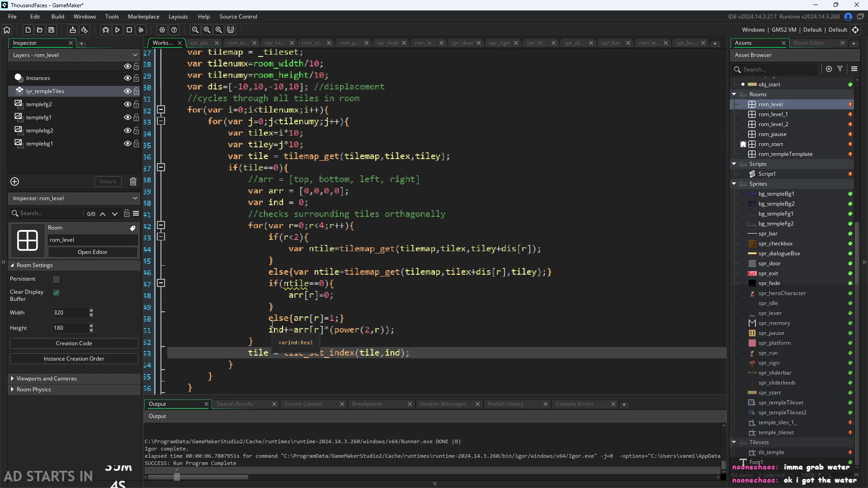
scroll("down", 3)
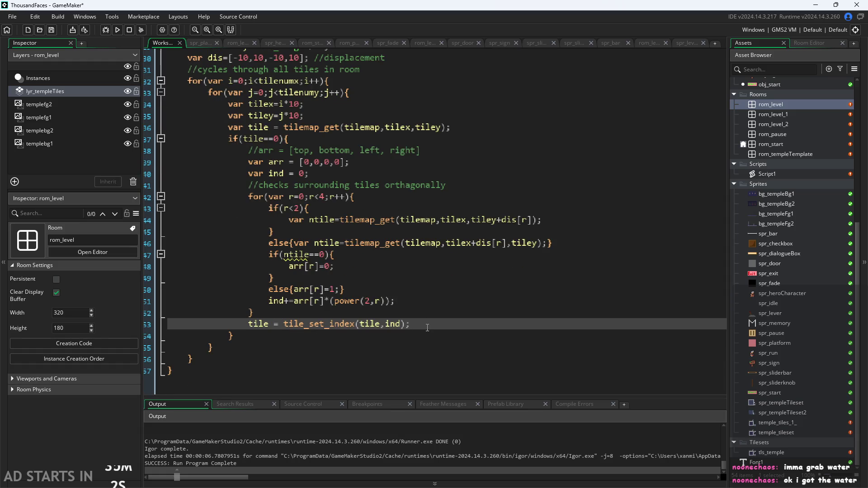
Step: Add the line tilemap_set(tilemap,tilex,tiley,tile); after line 53
key("Return")
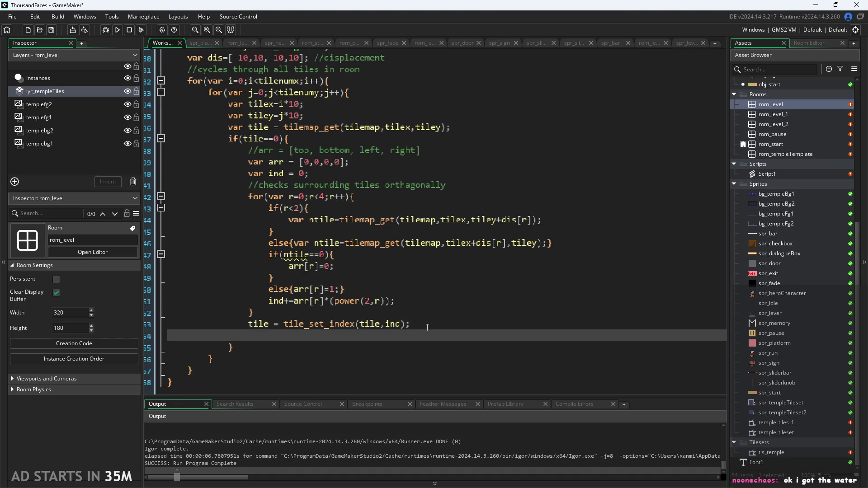
type("tilema")
type("p")
type("_set(")
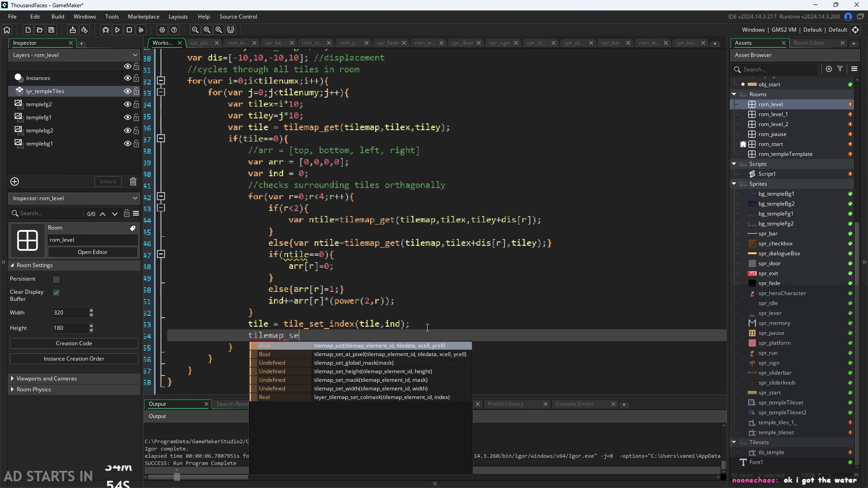
type("til")
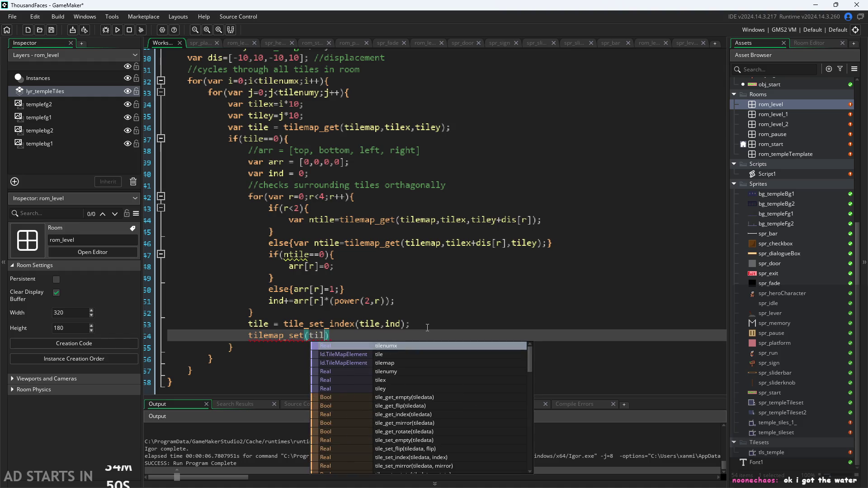
key("BackSpace")
key("BackSpace")
key("BackSpace")
type("ti")
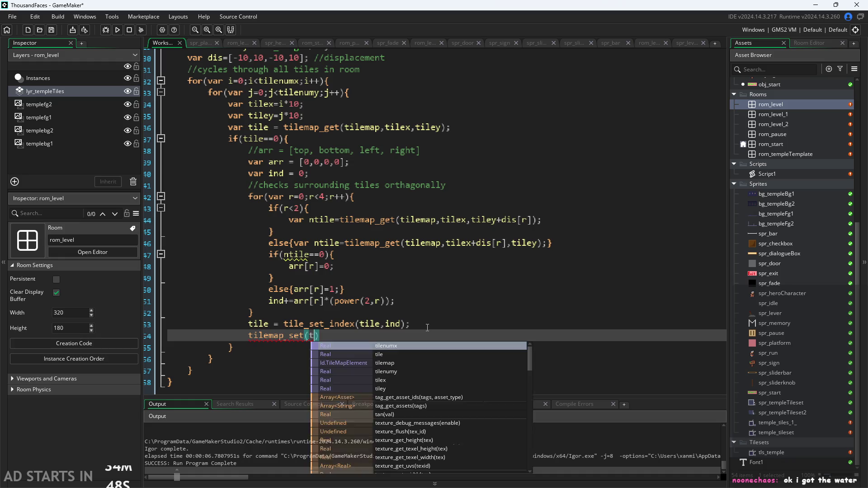
type("lemap,")
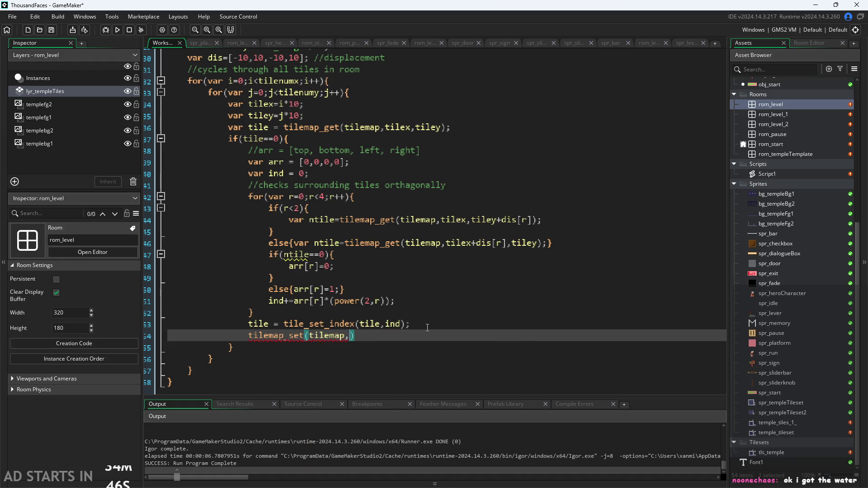
type("tilex,")
type("tiley")
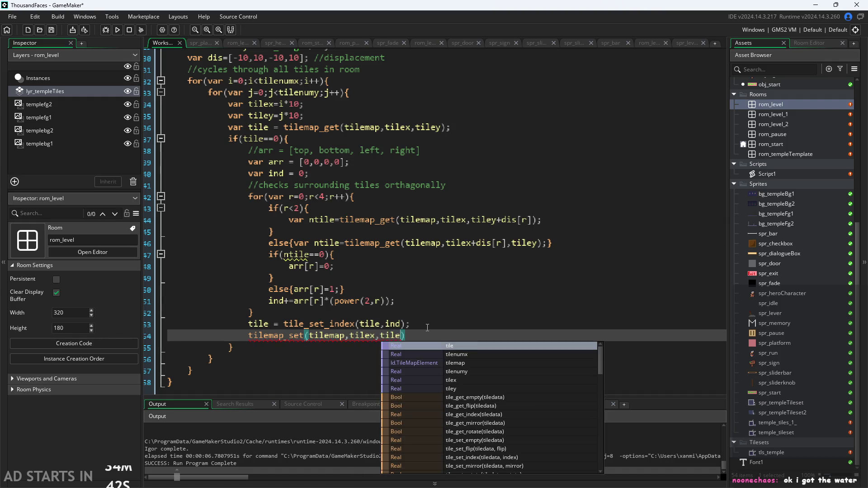
type(",tileda")
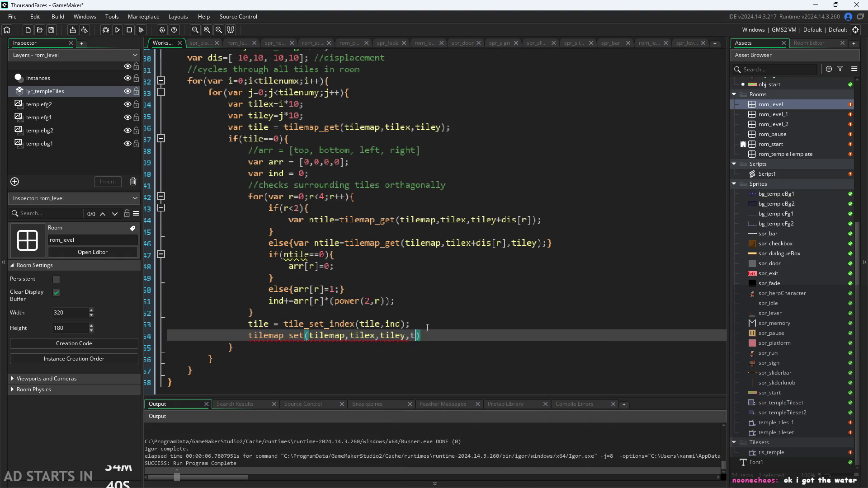
key("BackSpace")
key("BackSpace")
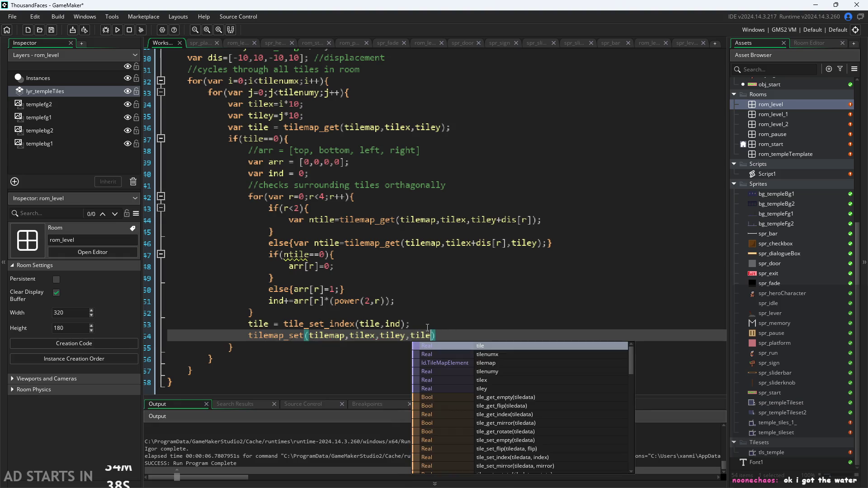
type(")")
type(";")
key("Up")
key("Down")
key("Down")
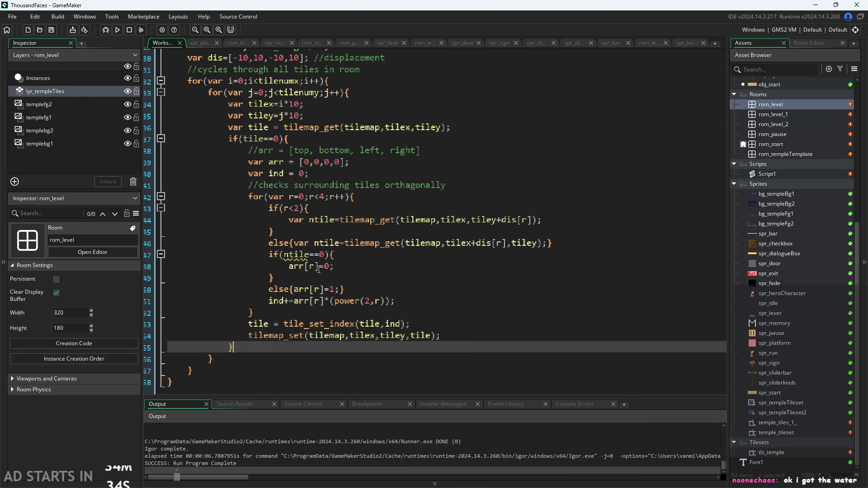
Step: Run the game, move and jump the character in the temple level, then quit via pause
left_click(119, 33)
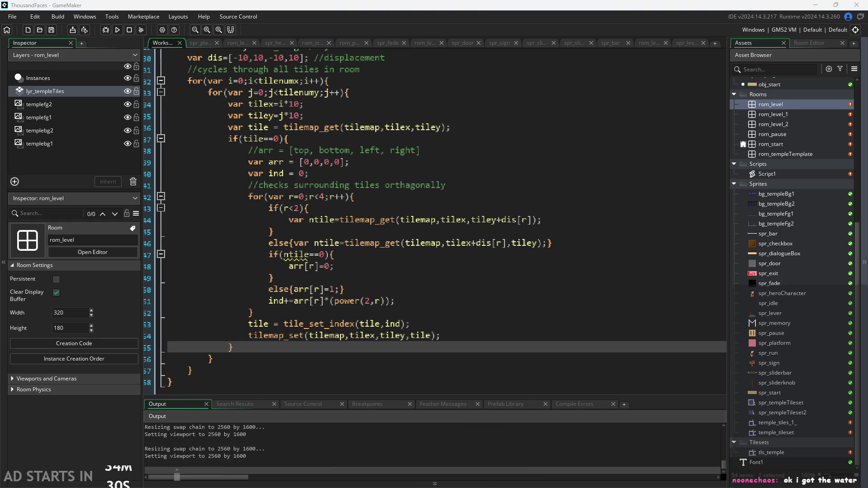
left_click(318, 295)
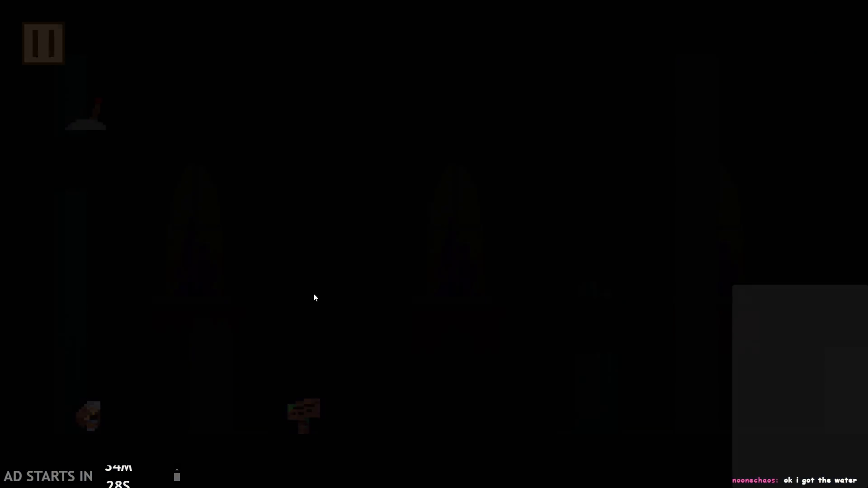
key("Right")
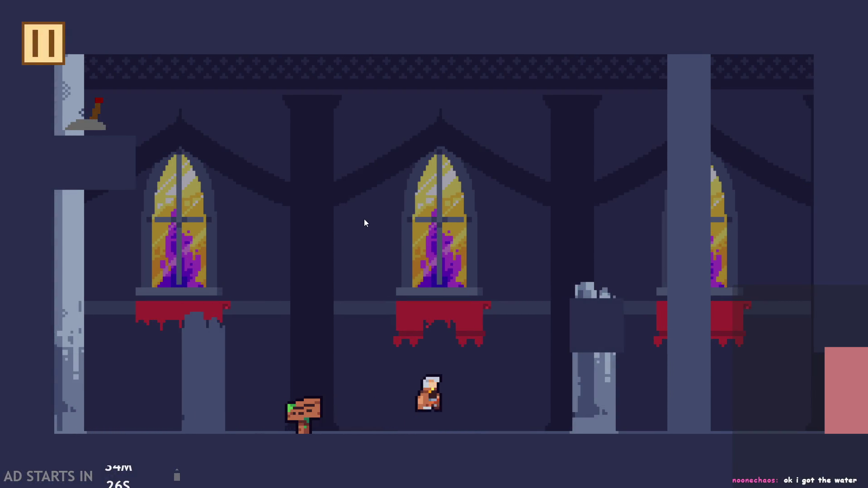
key("space")
key("Left")
key("space")
left_click(64, 27)
left_click(679, 419)
left_click(436, 332)
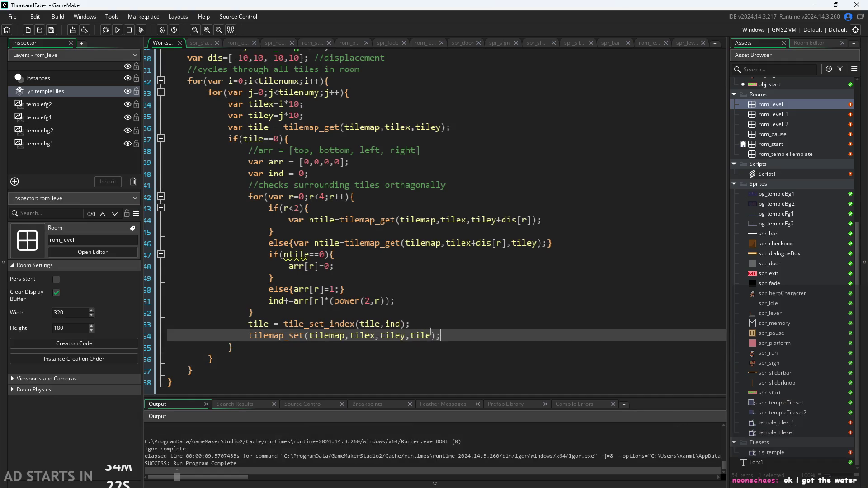
Step: Review the tilemap_get, neighbour lookup and arr[r]=0 lines, then float the Script1 editor window
mouse_move(293, 337)
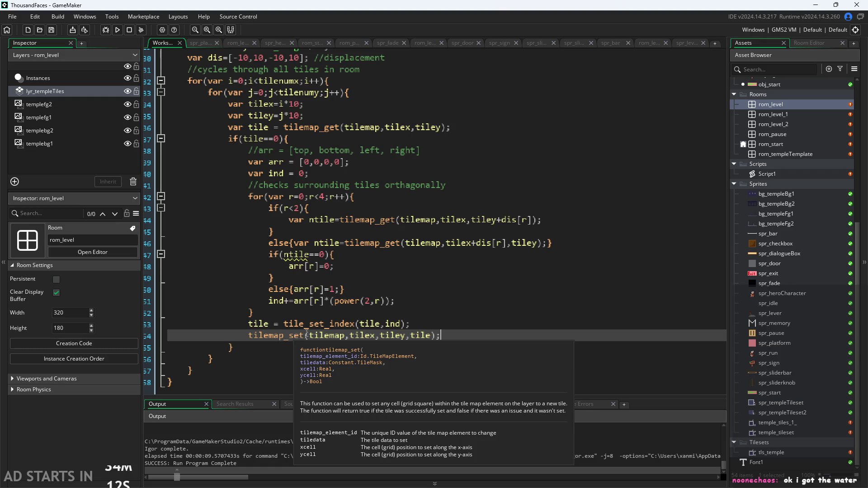
mouse_move(285, 320)
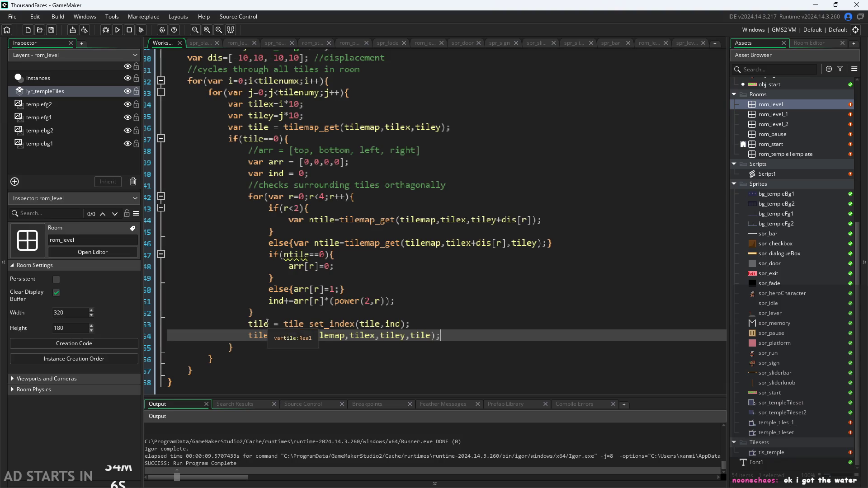
left_click(273, 131)
mouse_move(351, 214)
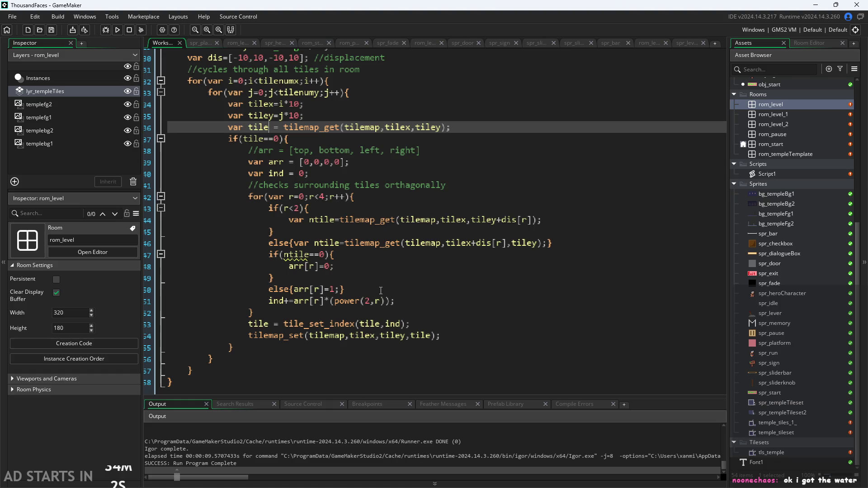
left_click(471, 244)
left_click(426, 312)
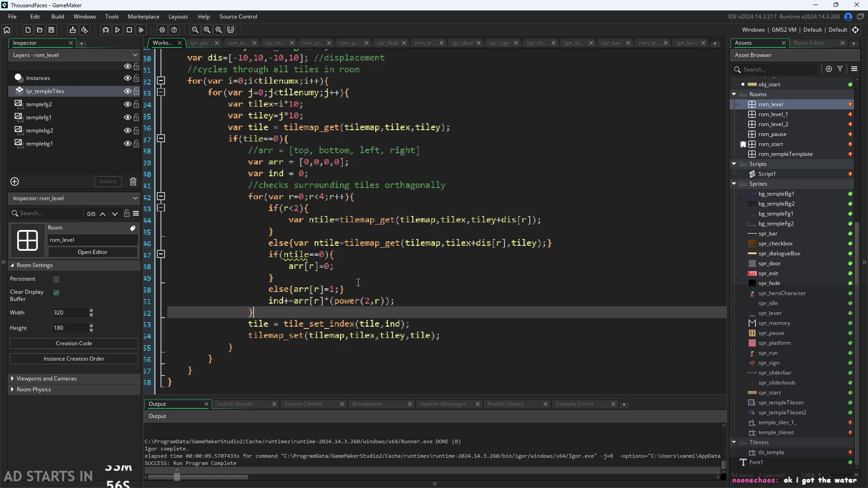
left_click(350, 267)
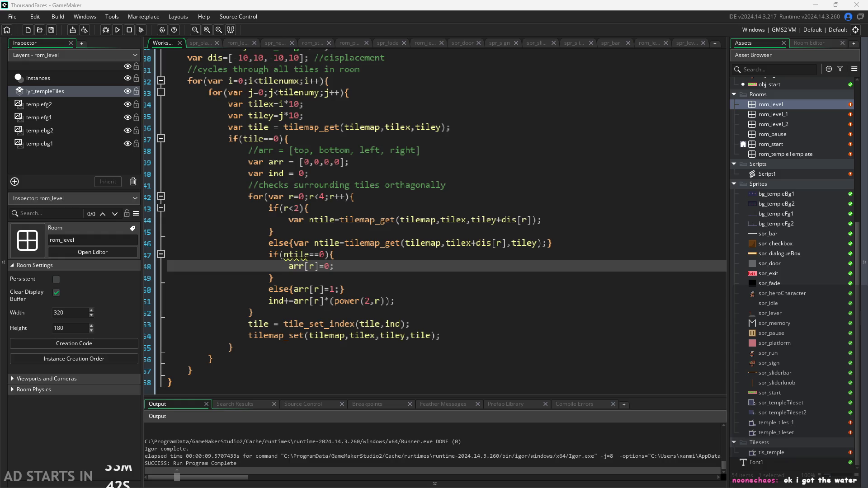
left_click(440, 313)
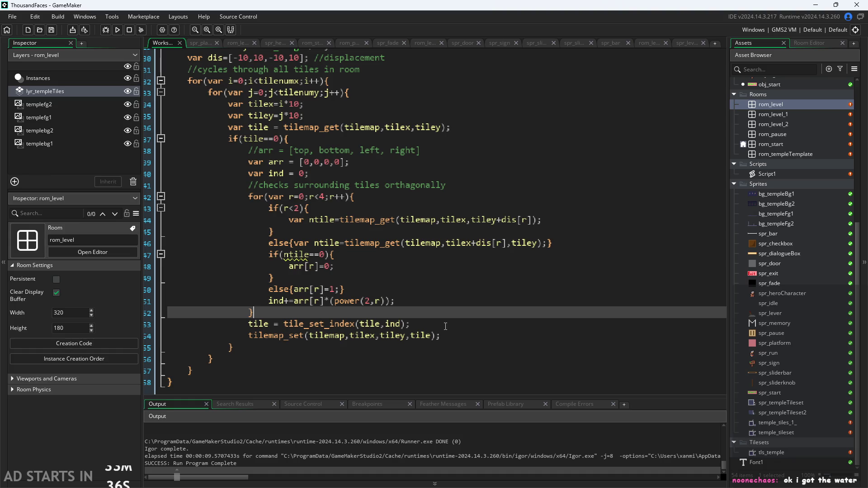
key("shift+Escape")
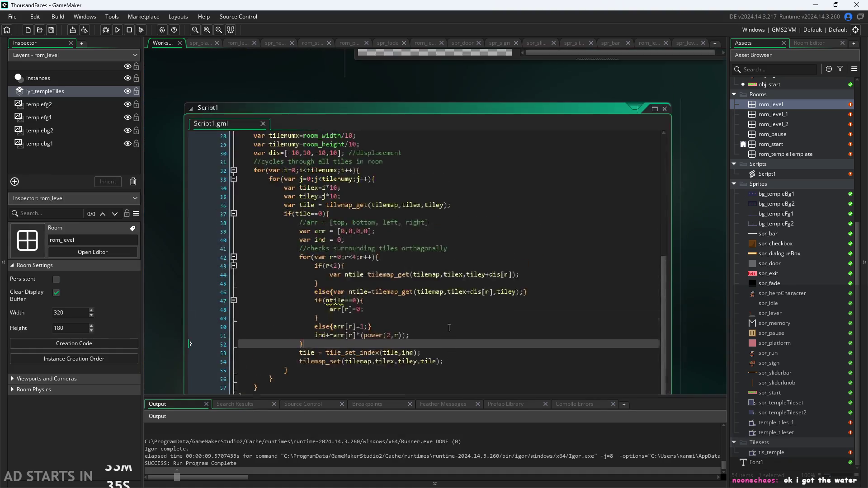
Step: Maximize Script1 again and put the caret in the tilemap_set(tilemap,tilex,tiley,tile) line
left_click_drag(664, 260, 691, 286)
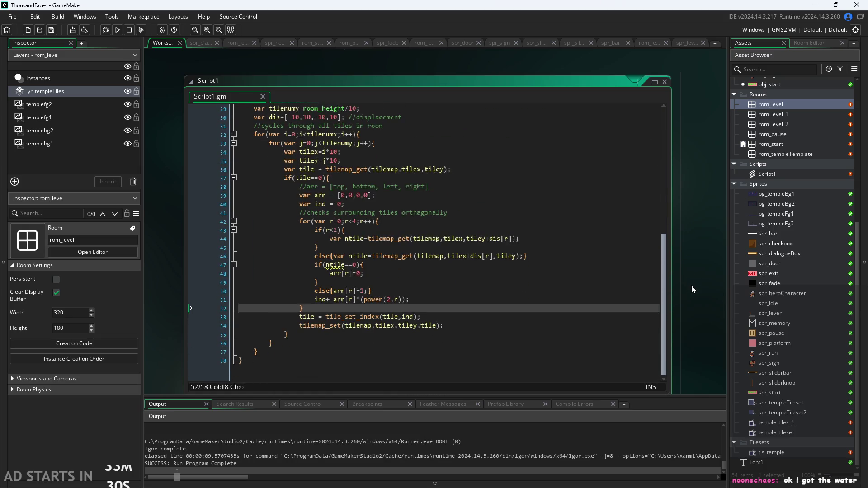
left_click(541, 297)
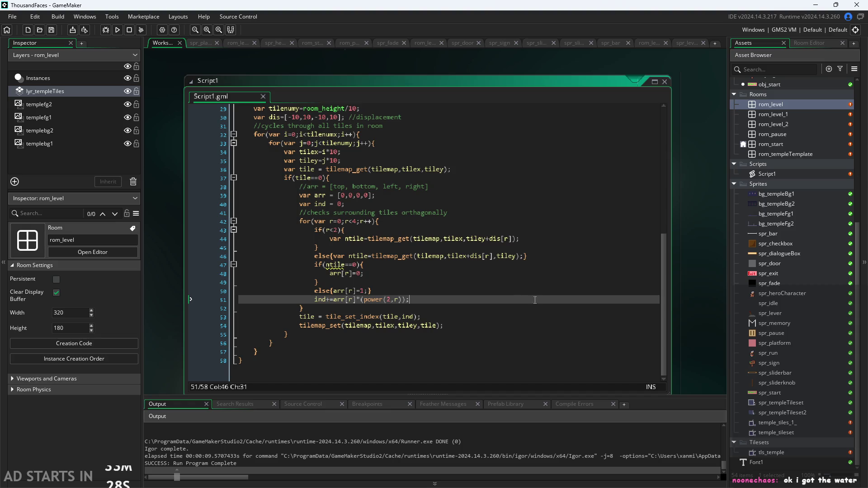
key("shift+Escape")
left_click(389, 326)
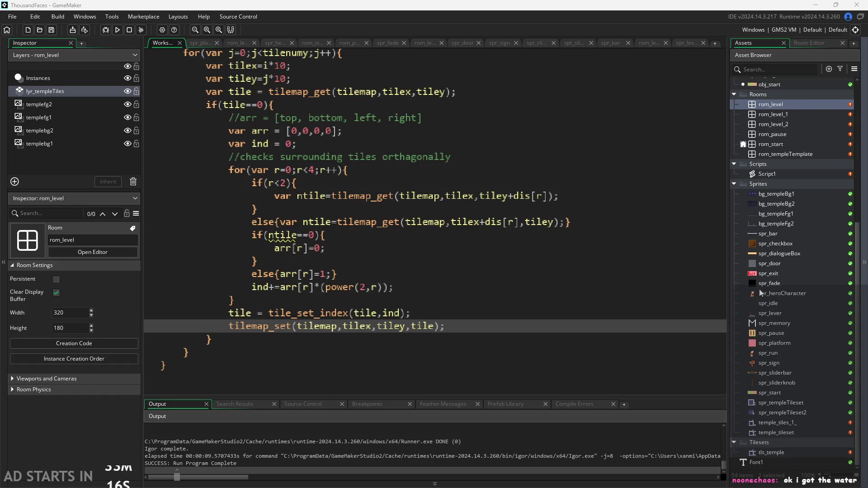
scroll("up", 3)
Step: Insert '!' before tile in the if(tile==0) check and run the game
scroll("up", 3)
scroll("down", 3)
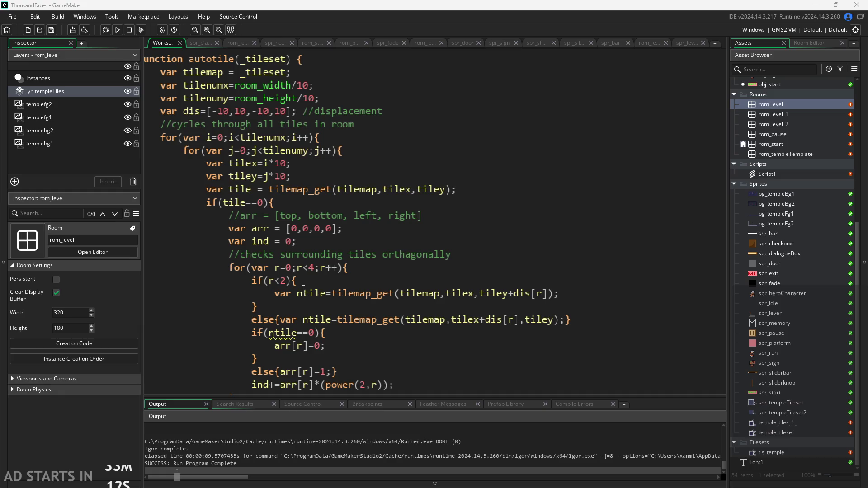
mouse_move(384, 293)
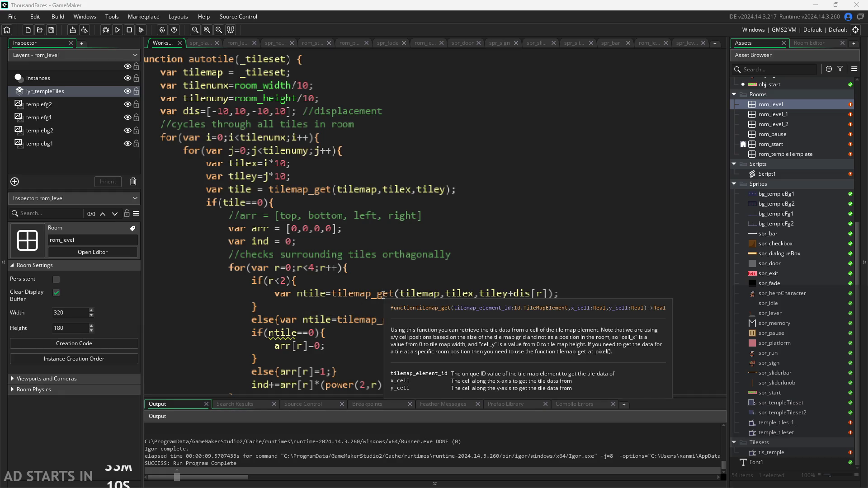
scroll("down", 3)
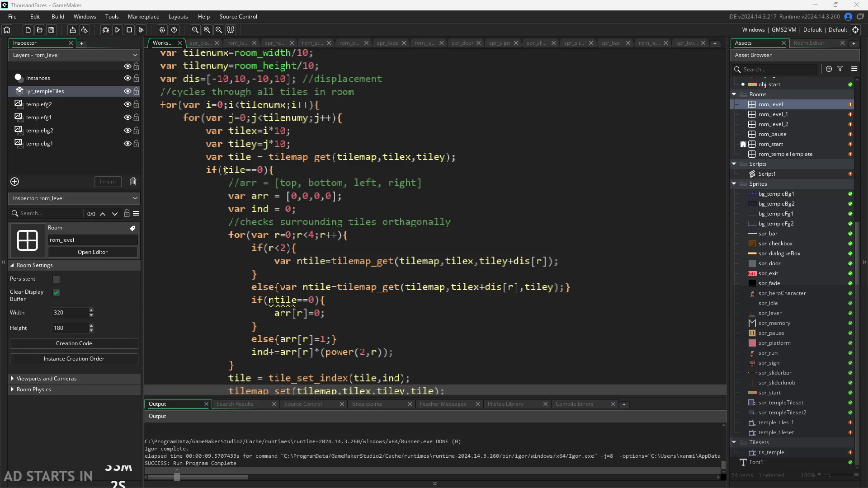
left_click(225, 171)
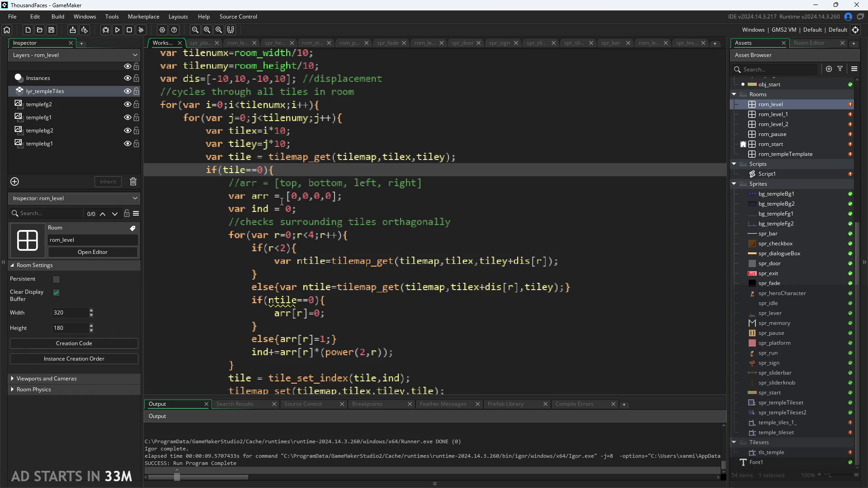
type("!")
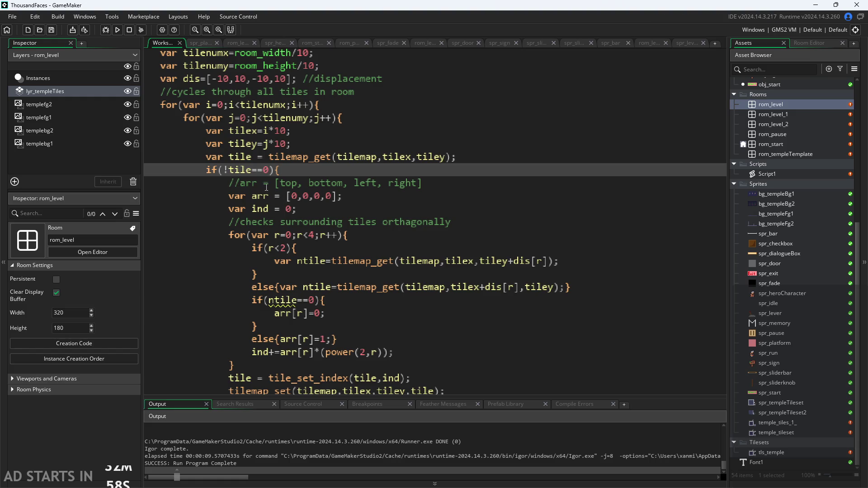
left_click(117, 30)
Step: Correct the check to if(tile!=0) and run the game again
key("BackSpace")
type("!")
left_click(118, 29)
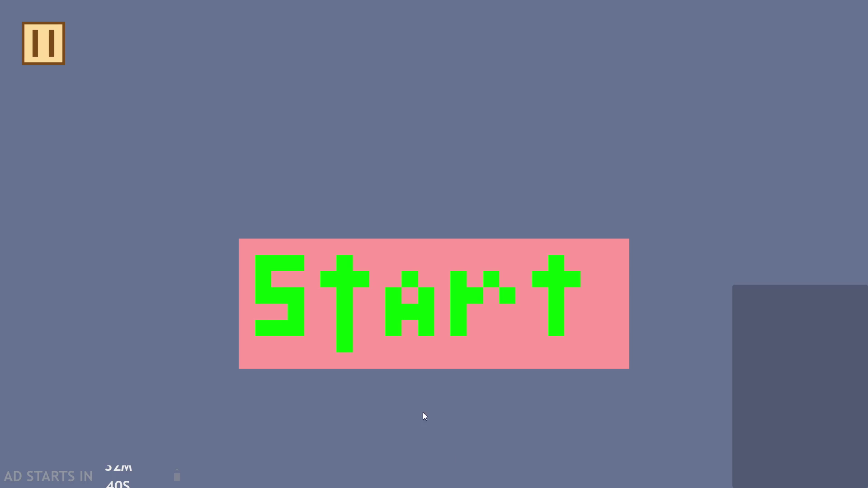
Step: Enter the temple level, run and jump around the hall and broken pillar, then pause
left_click(376, 315)
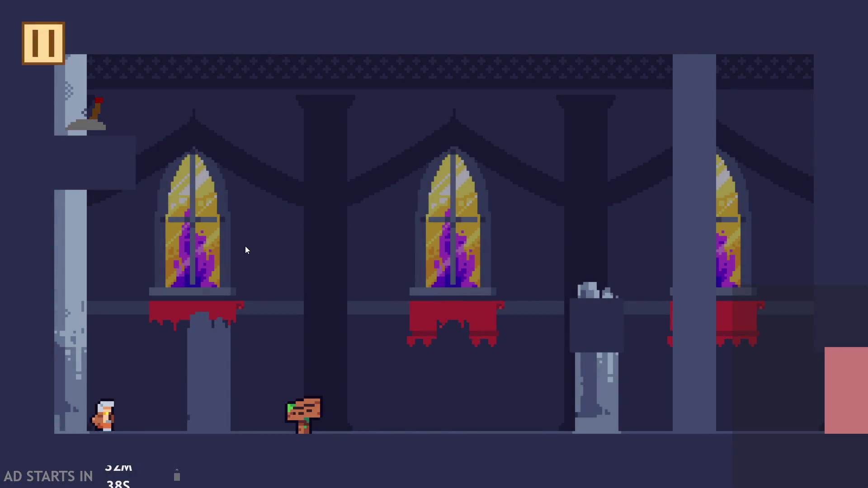
key("Right")
key("space")
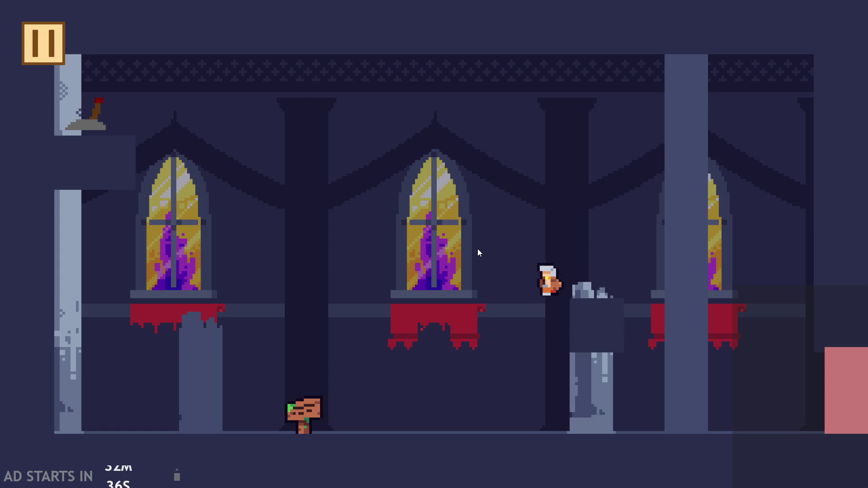
key("Left")
key("space")
key("Right")
key("Right")
key("Left")
key("space")
key("Right")
key("space")
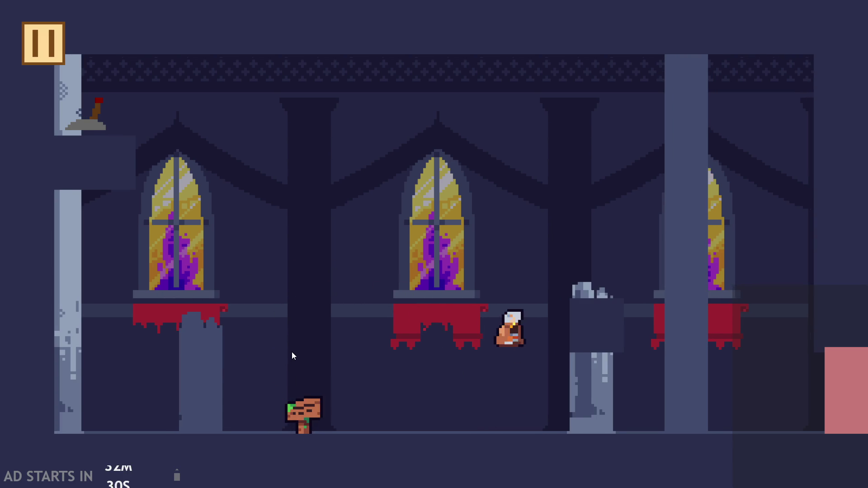
key("Left")
key("space")
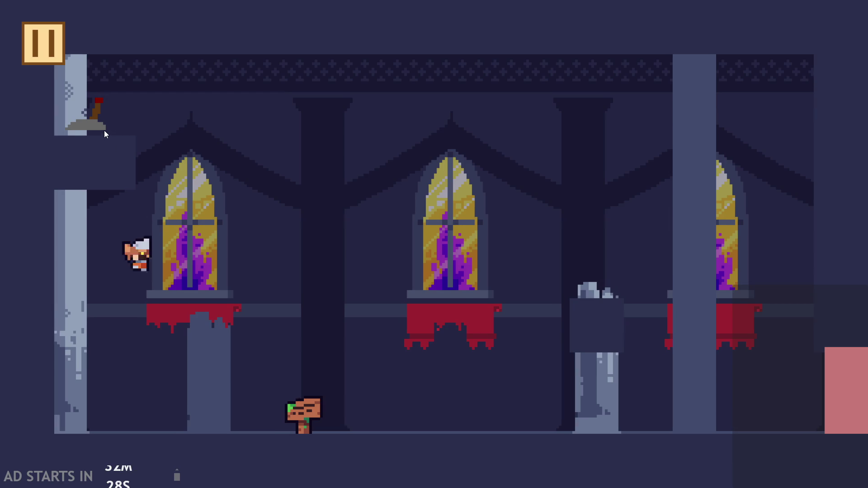
key("Right")
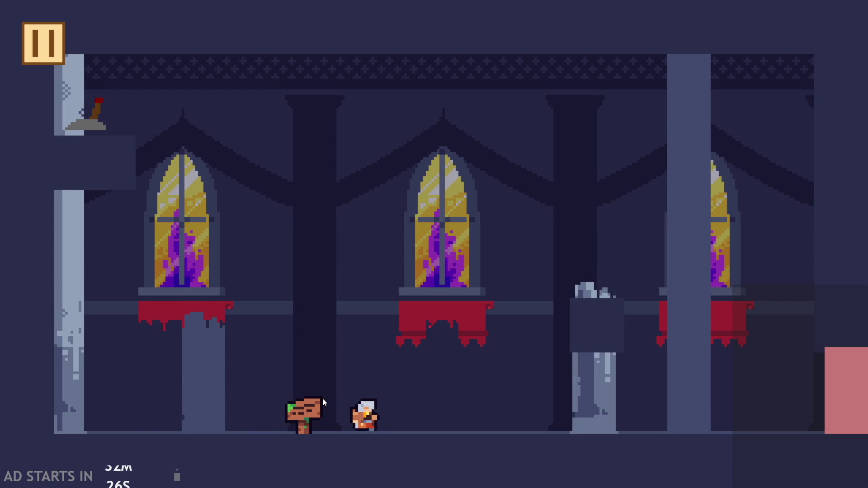
key("space")
key("Left")
key("space")
key("Right")
key("space")
key("Left")
key("space")
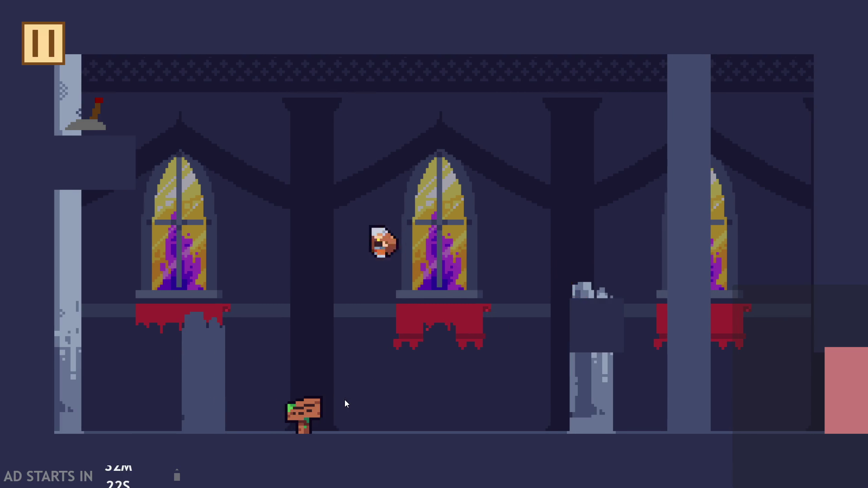
key("Right")
key("space")
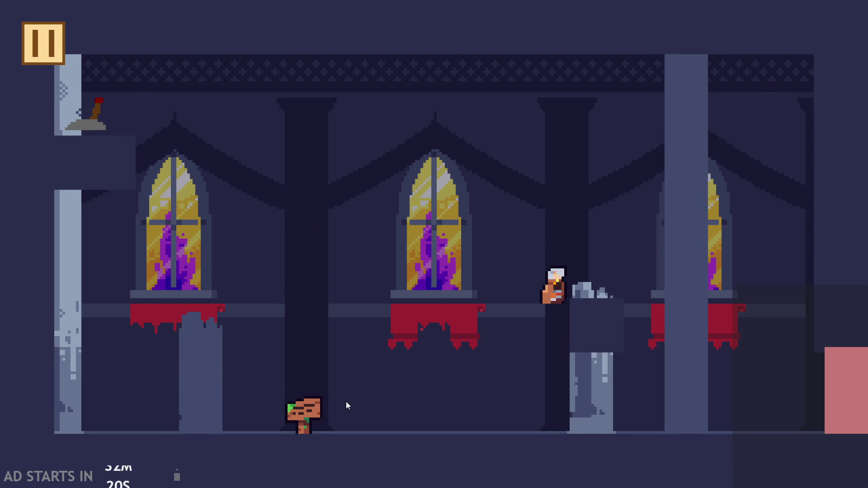
key("Left")
key("space")
key("Right")
key("space")
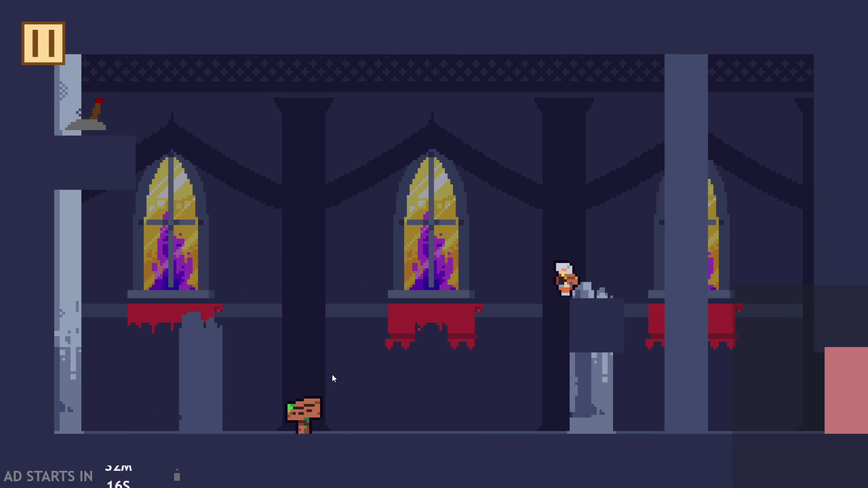
key("Left")
key("space")
key("Right")
key("space")
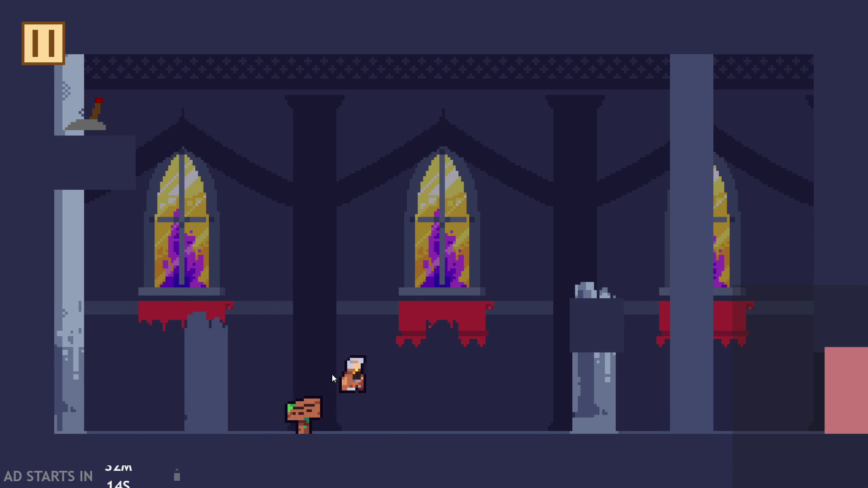
key("Left")
key("space")
key("Right")
key("space")
key("Left")
key("Right")
key("space")
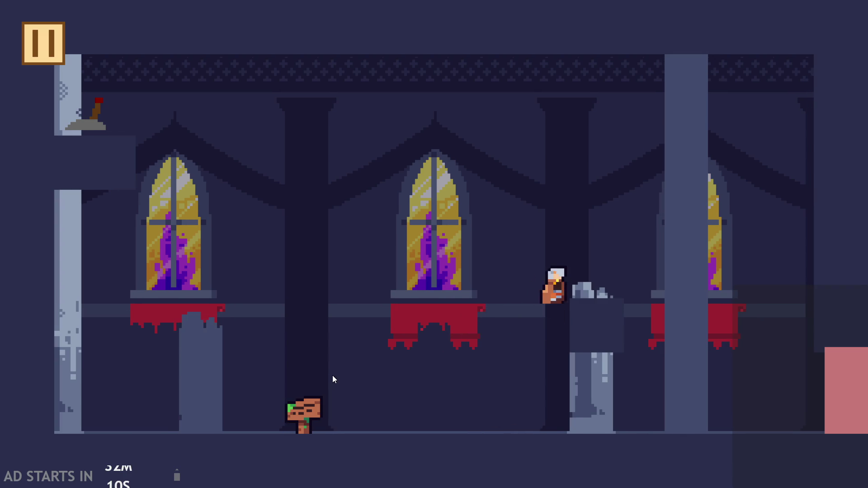
key("Left")
key("space")
key("Right")
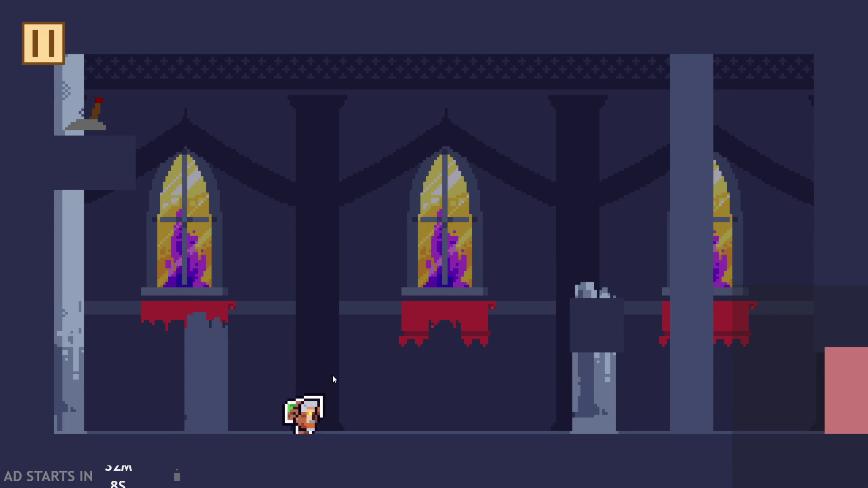
key("Right")
key("space")
key("Left")
key("space")
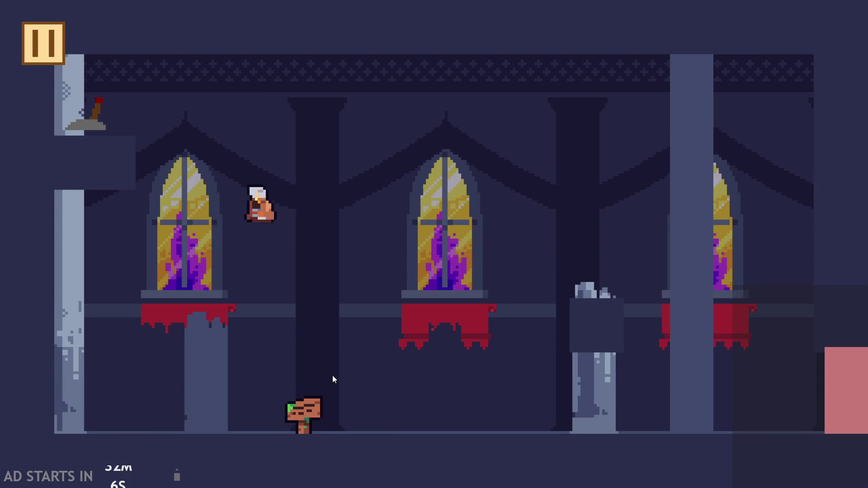
key("Right")
key("space")
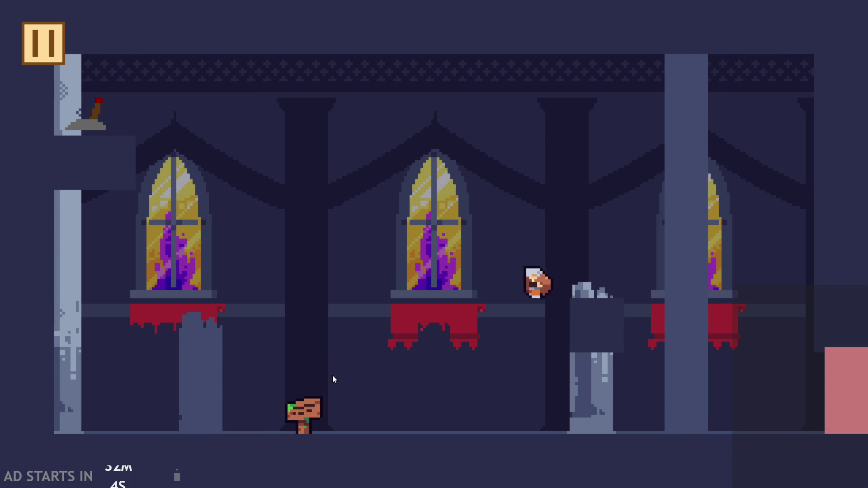
key("Left")
key("Right")
left_click(46, 47)
Step: Return to the editor and rename the tilemap_get variable from tile to tiledata
left_click(711, 433)
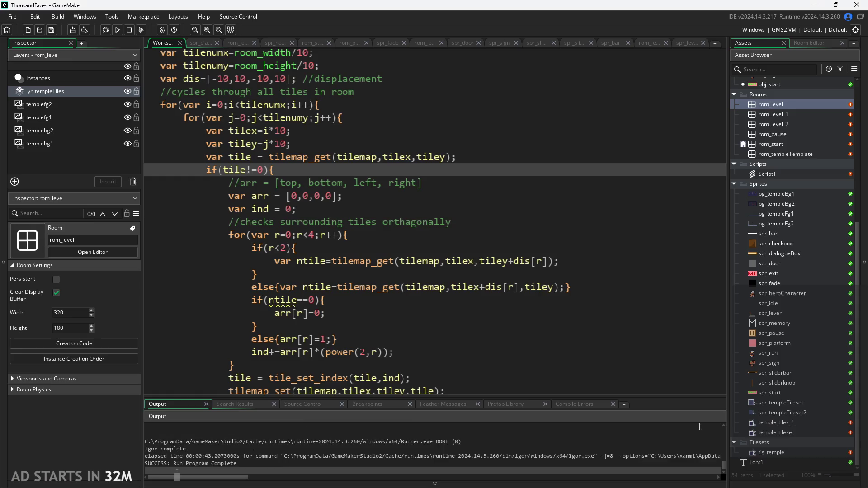
left_click(407, 334)
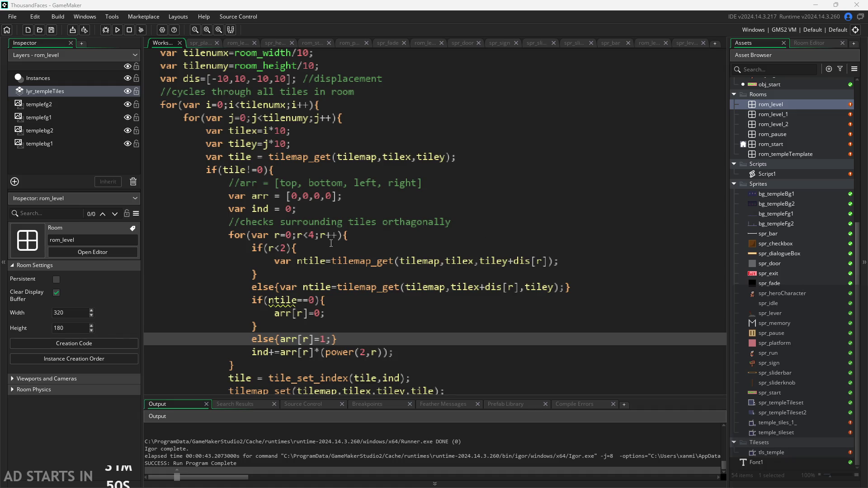
scroll("down", 3)
left_click(434, 322)
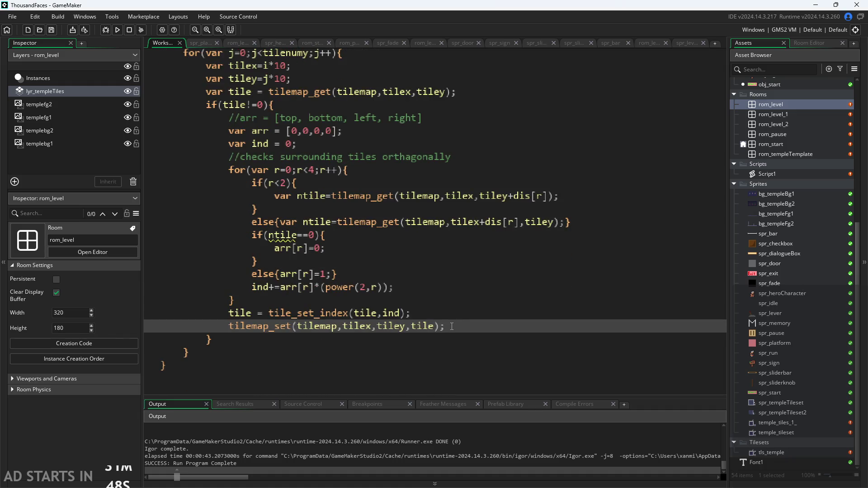
left_click(421, 318)
left_click(446, 328)
scroll("up", 3)
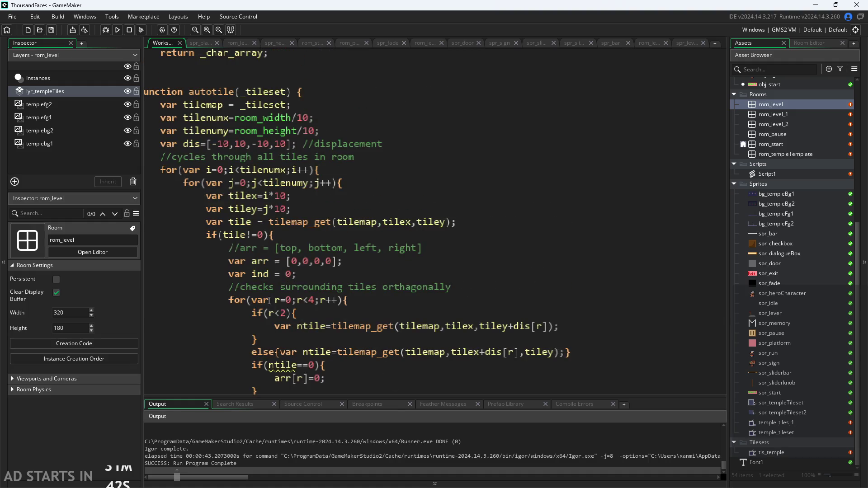
left_click(252, 221)
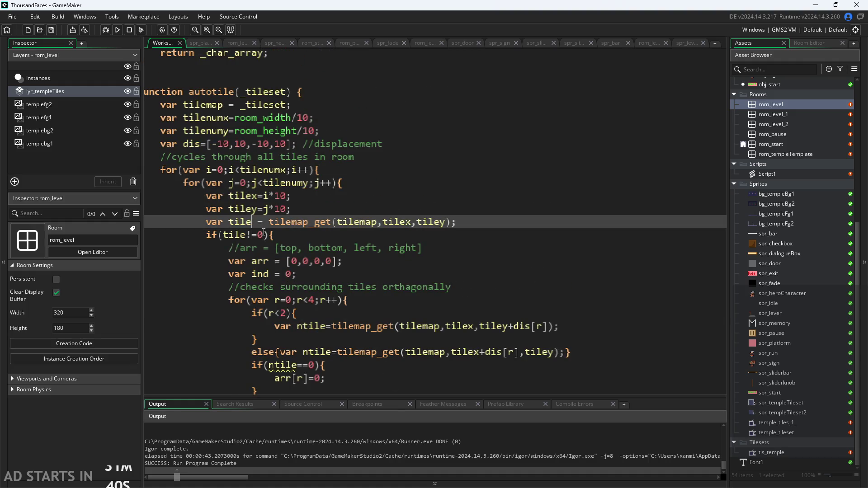
type("data")
scroll("down", 3)
scroll("down", 3)
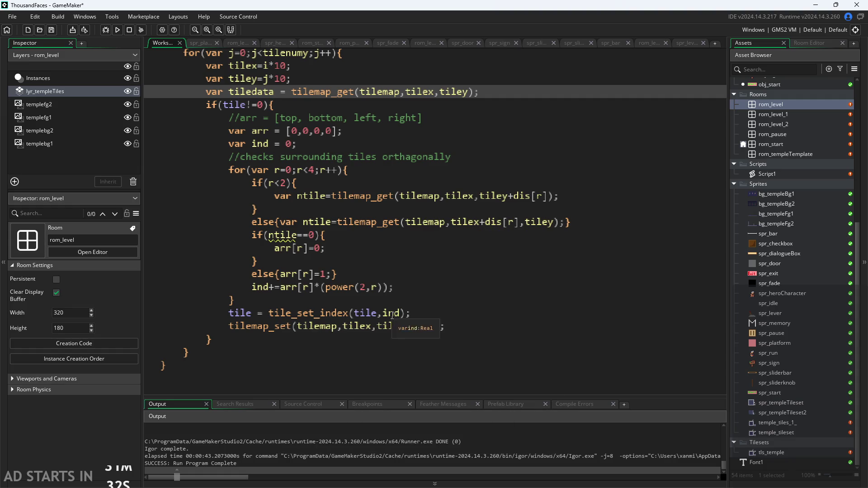
Step: Make the tile_set_index line assign and re-index tiledata, and have tilemap_set write tiledata
left_click(253, 314)
type("da")
key("Return")
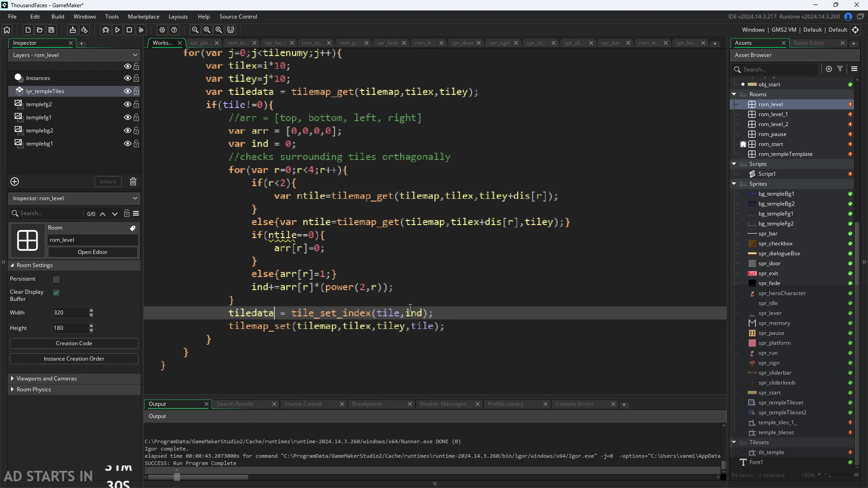
left_click(400, 314)
type("da")
key("Return")
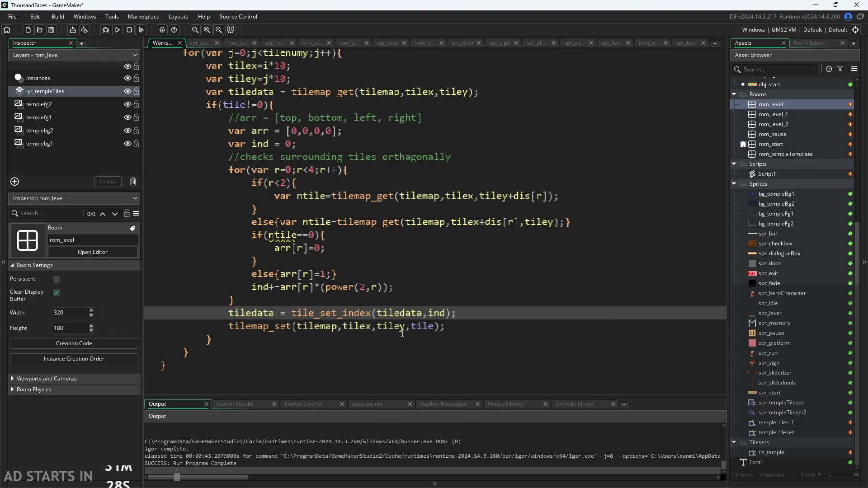
left_click(433, 330)
type("da")
key("Return")
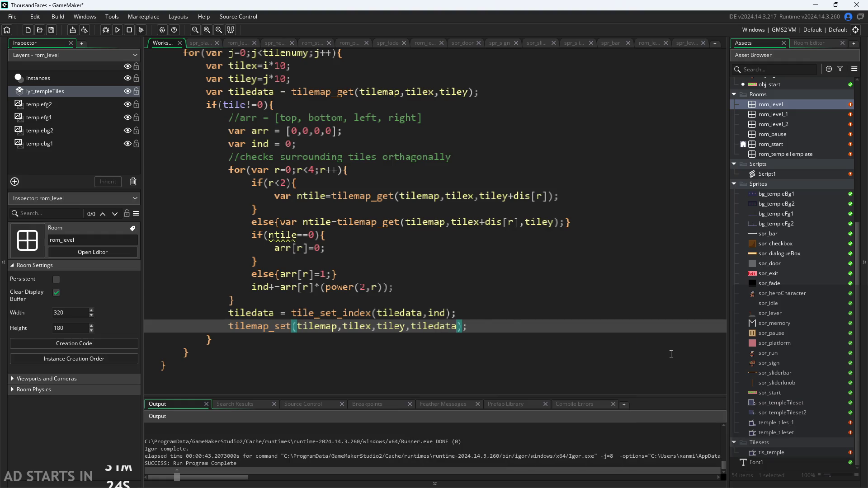
Step: Change the if test to tiledata!=0 and save Script1
left_click(451, 313)
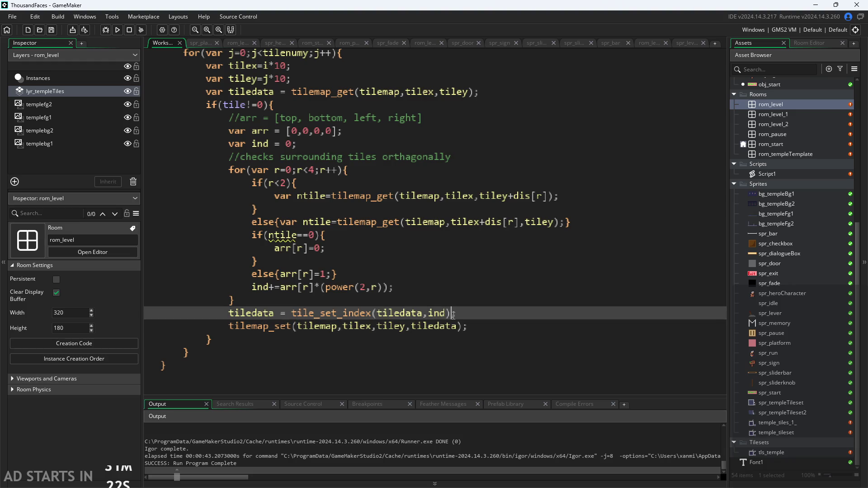
left_click(247, 105)
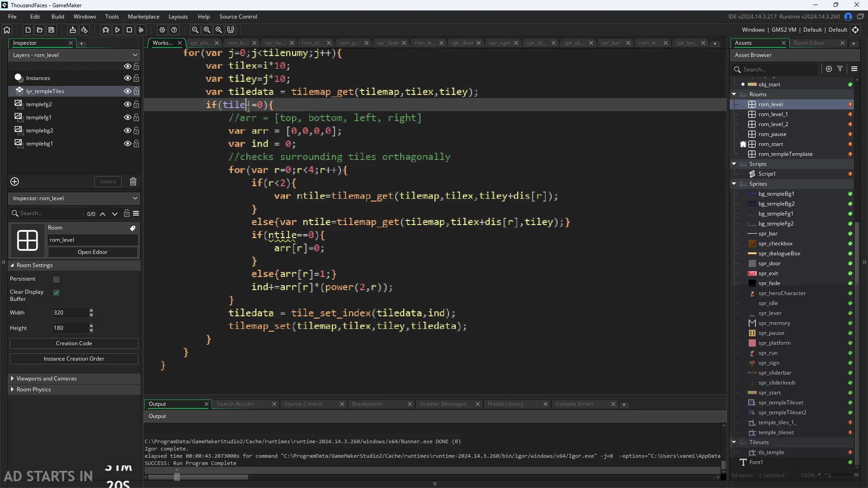
type("data")
left_click(562, 297)
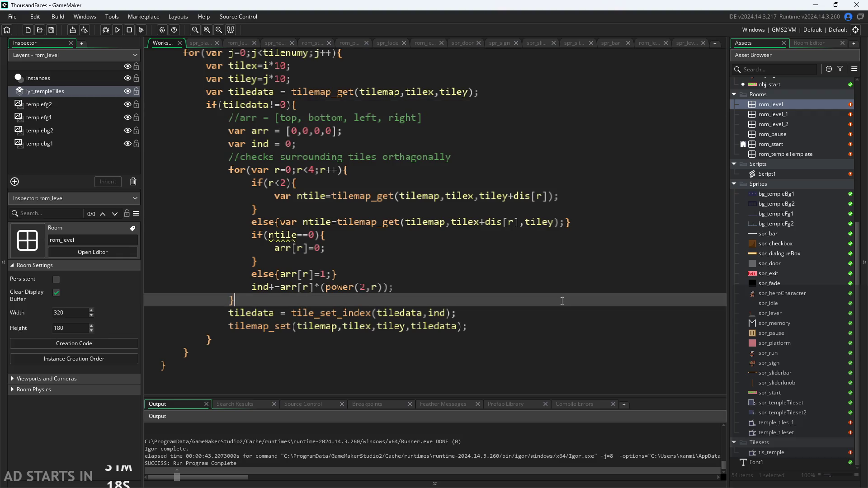
key("ctrl+s")
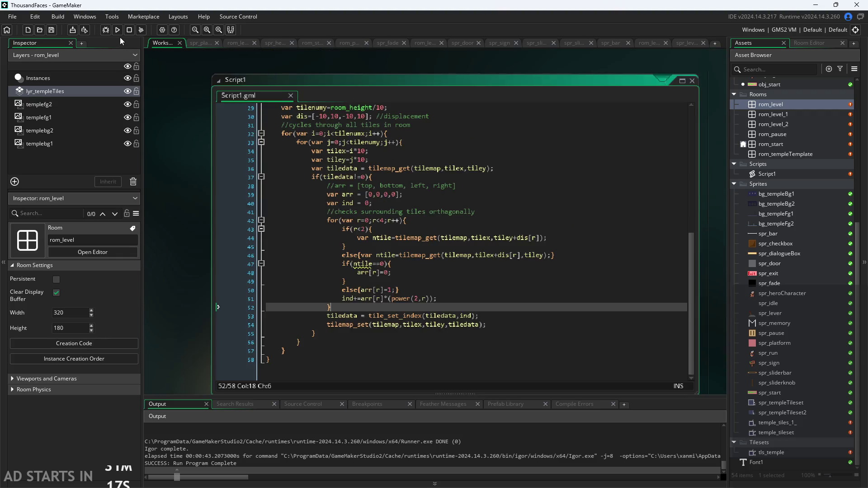
left_click(117, 29)
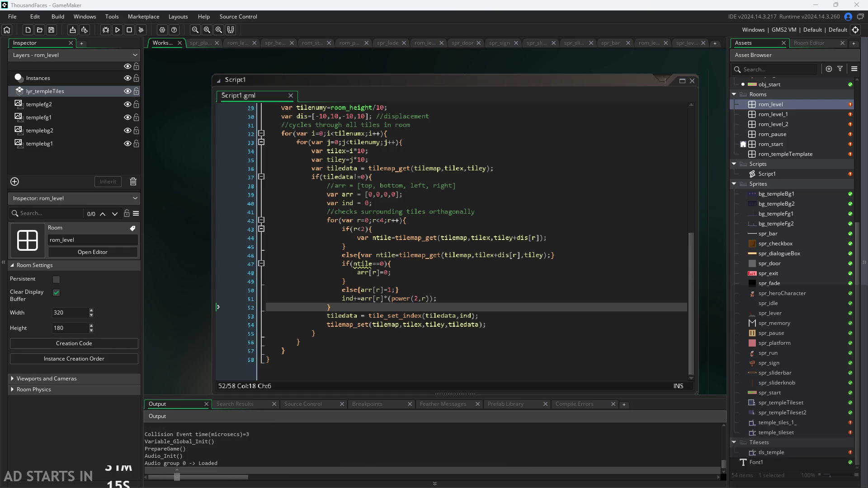
left_click(418, 311)
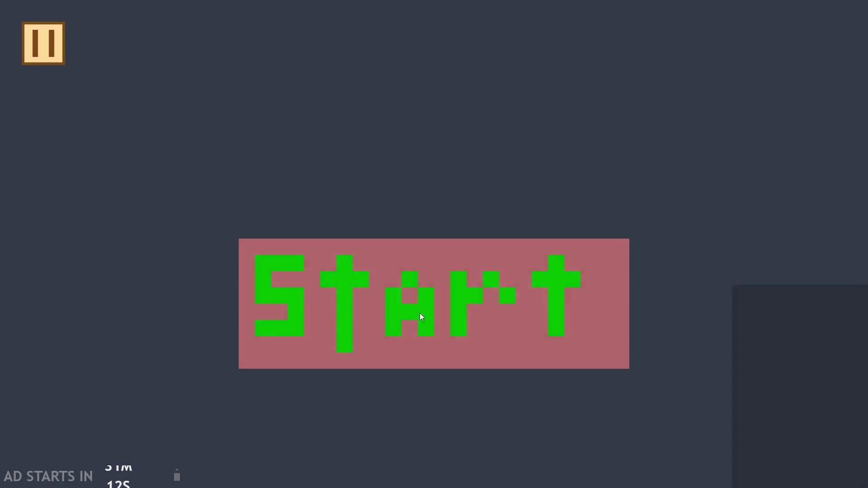
left_click(43, 43)
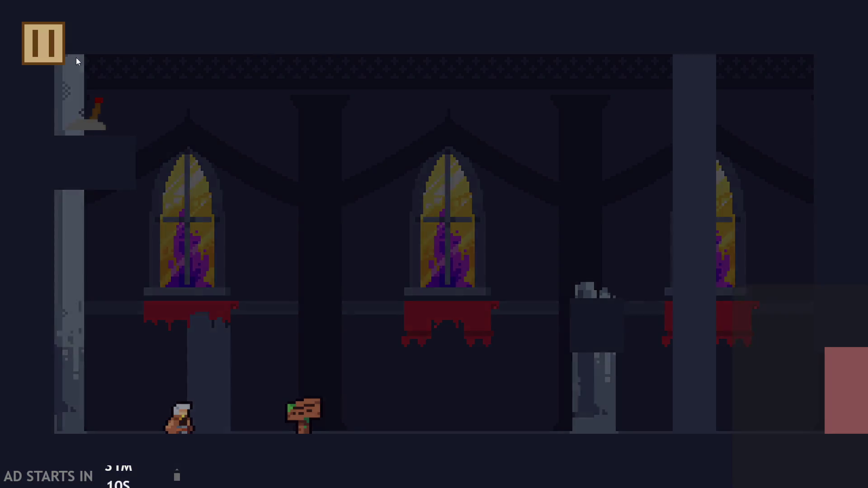
left_click(770, 449)
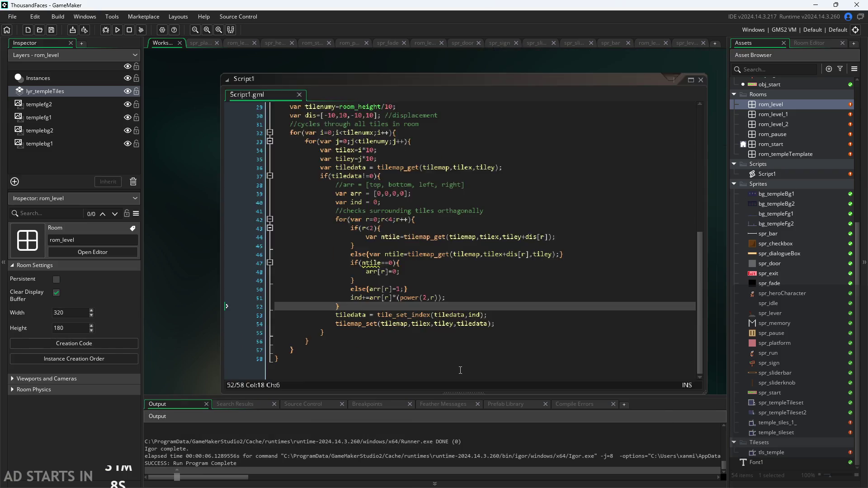
left_click_drag(374, 353, 357, 276)
left_click(354, 362)
left_click_drag(354, 362, 269, 234)
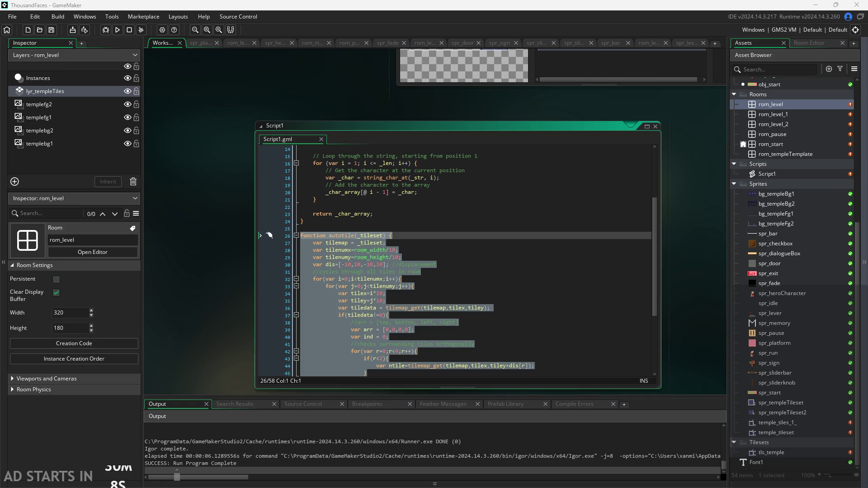
left_click(387, 250)
Step: Change _tileset to _tilemap in the autotile header and the var tilemap assignment
key("Up")
key("Up")
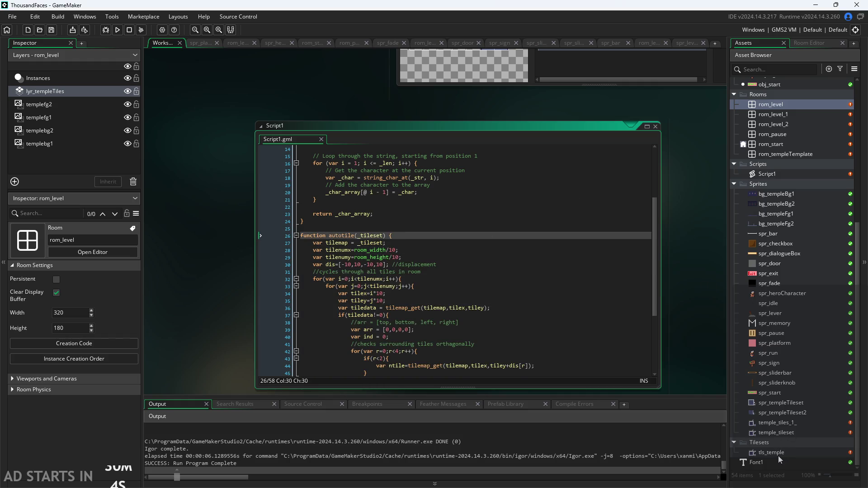
scroll("up", 3)
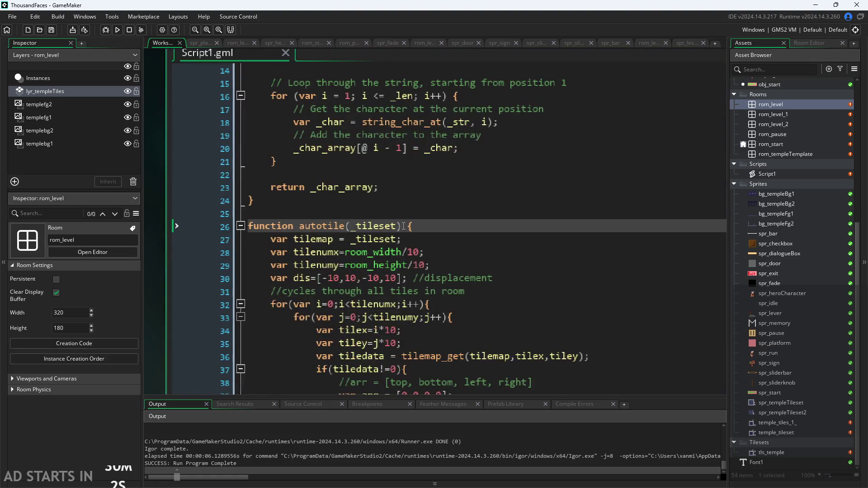
left_click_drag(396, 226, 381, 232)
type("mapo")
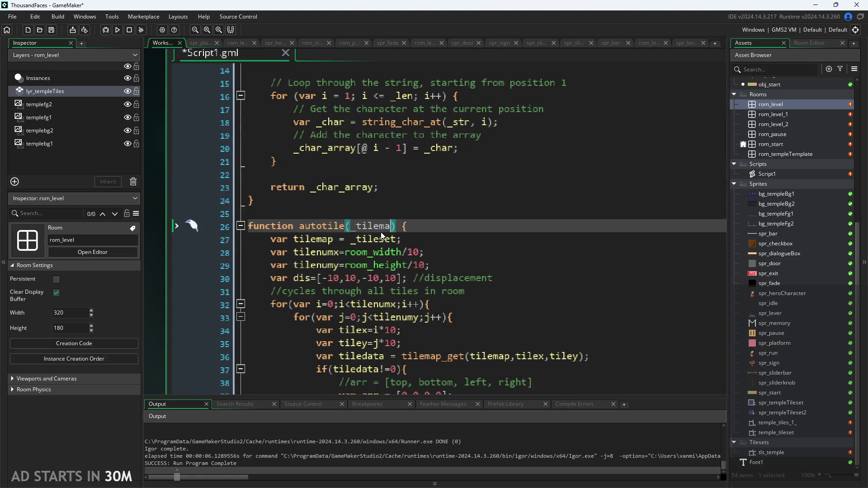
key("BackSpace")
left_click_drag(396, 238, 379, 239)
type("map")
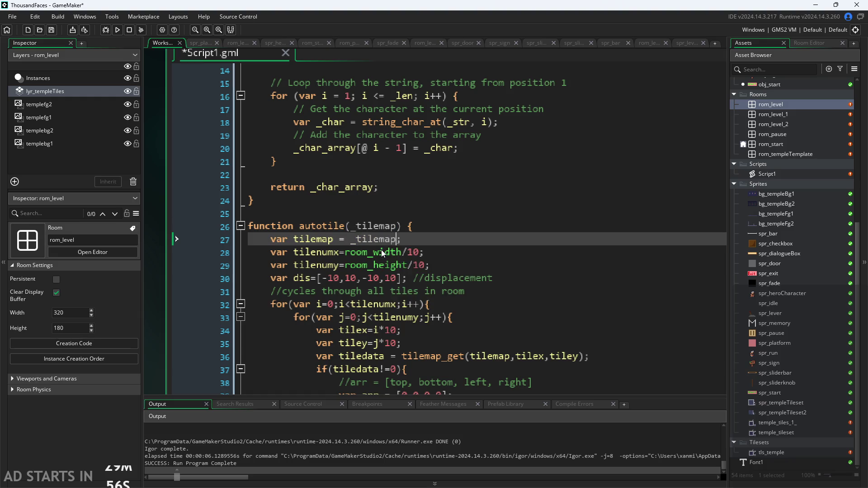
left_click(532, 228)
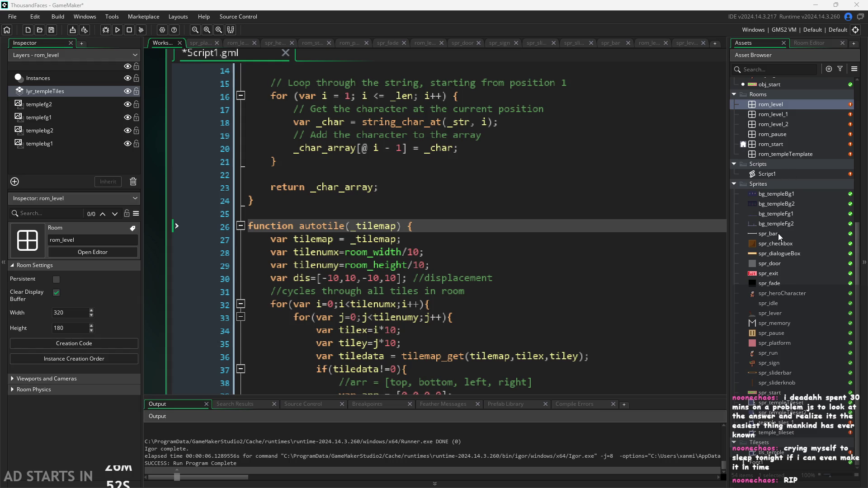
Step: Delete the autotile(tls_temple); line from rom_level's creation code and return to the Workspace
left_click(780, 105)
double_click(780, 105)
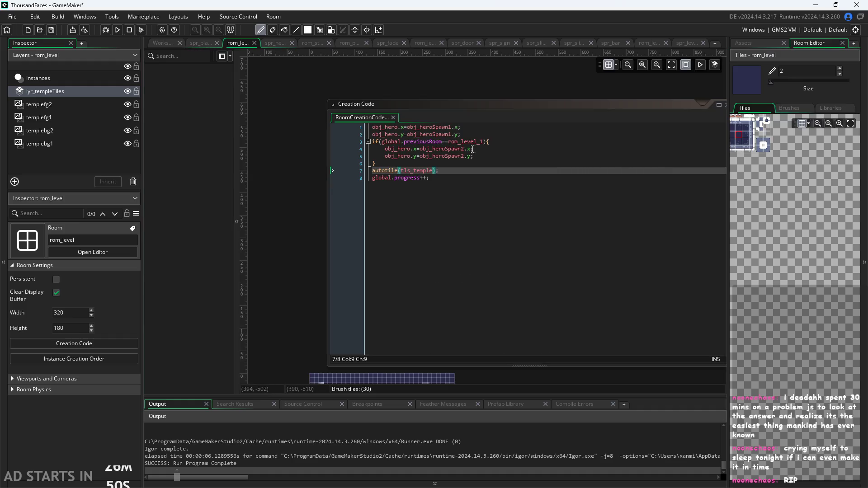
left_click_drag(372, 170, 443, 174)
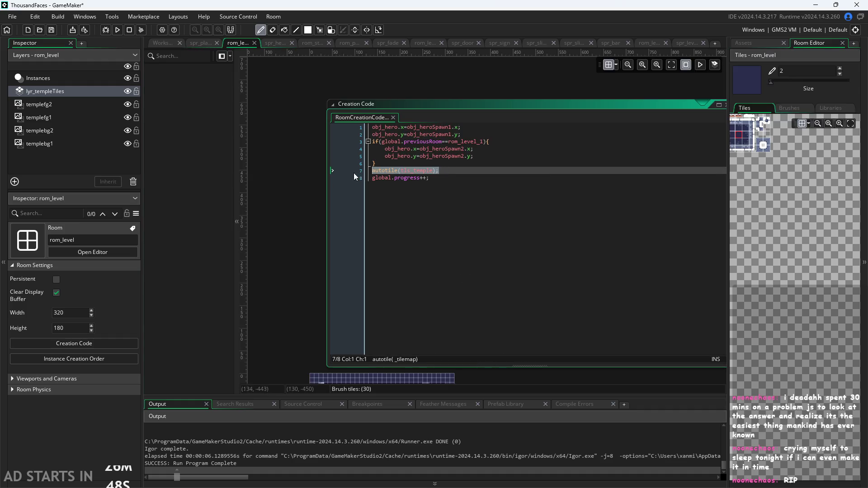
key("BackSpace")
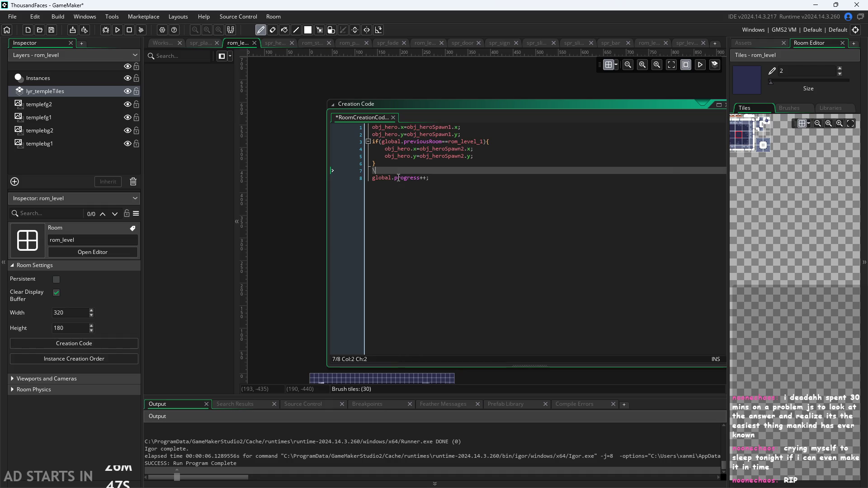
key("BackSpace")
left_click(161, 43)
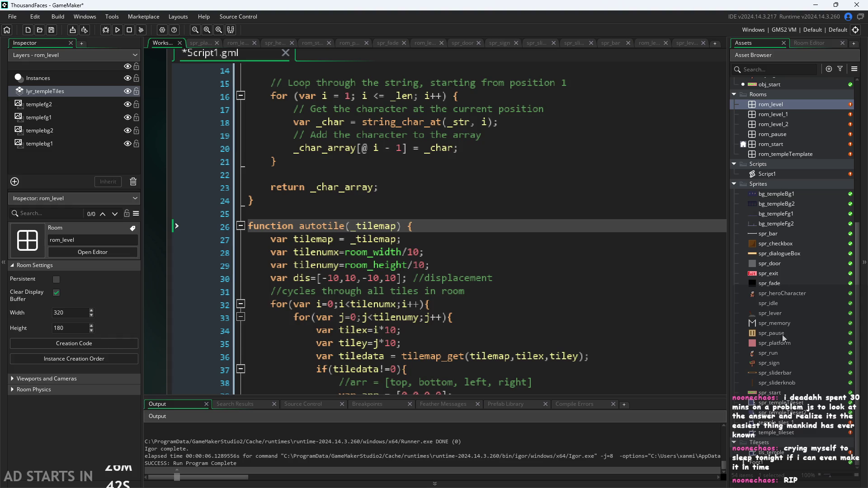
Step: Add a Room Start event to obj_controller whose code is autotile(tls_temple);
scroll("up", 3)
scroll("up", 3)
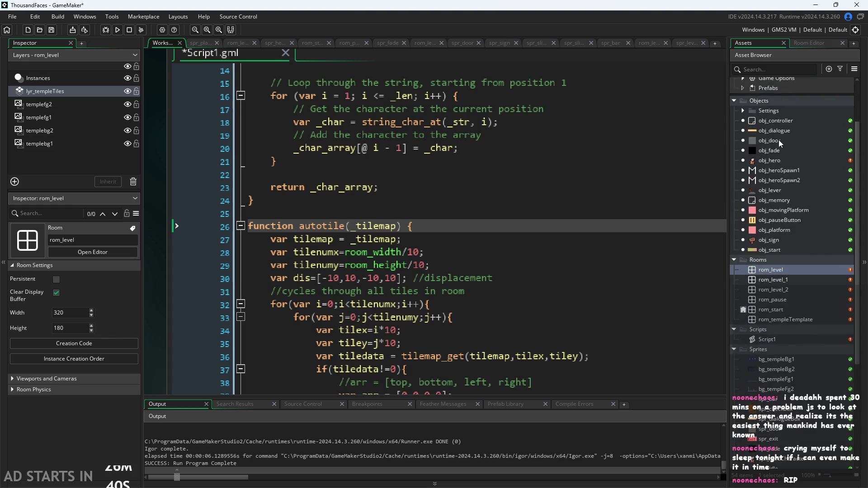
double_click(774, 121)
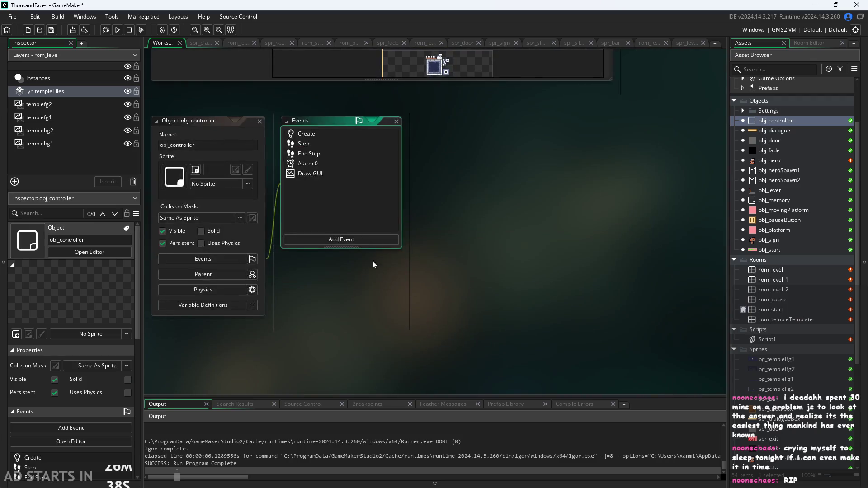
left_click(339, 239)
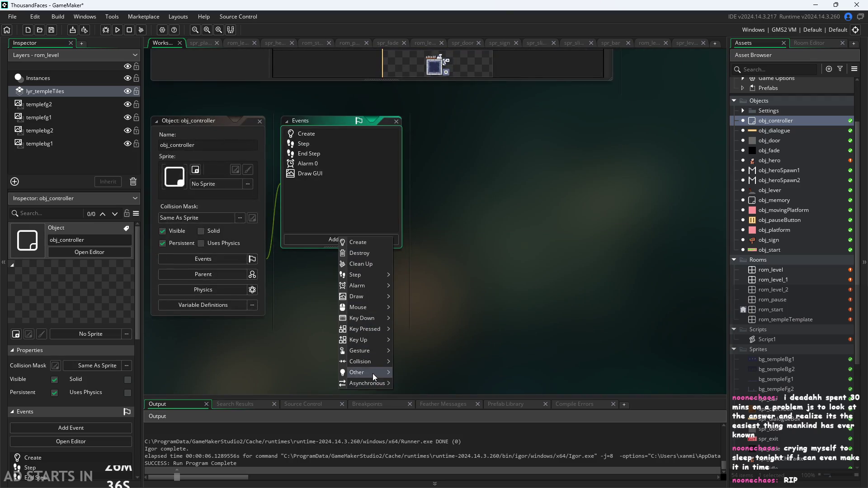
mouse_move(373, 374)
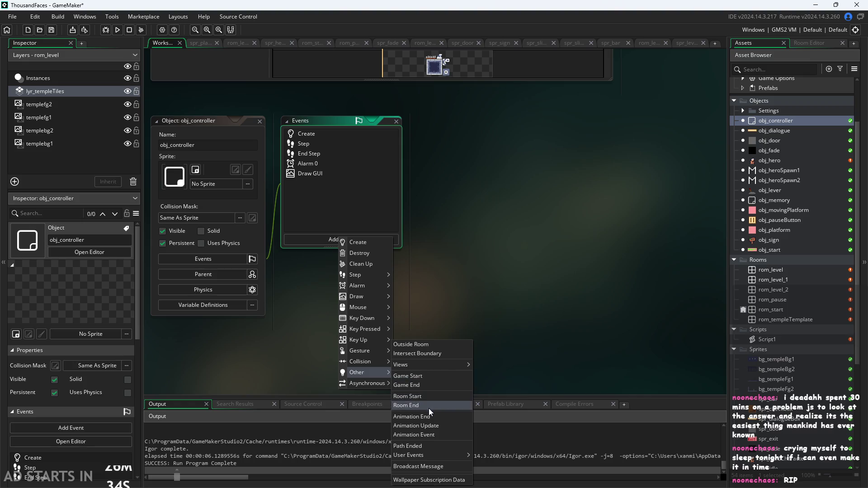
left_click(407, 396)
left_click_drag(602, 147, 295, 128)
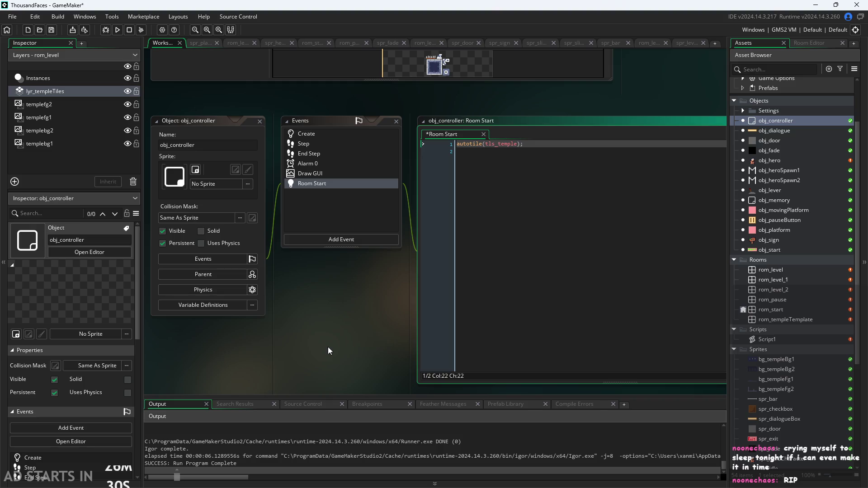
key("ctrl+v")
left_click_drag(367, 344, 292, 373)
scroll("up", 3)
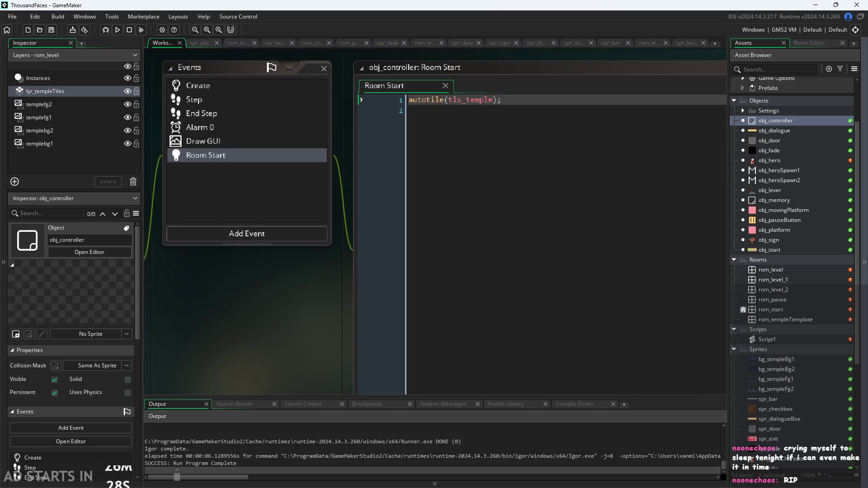